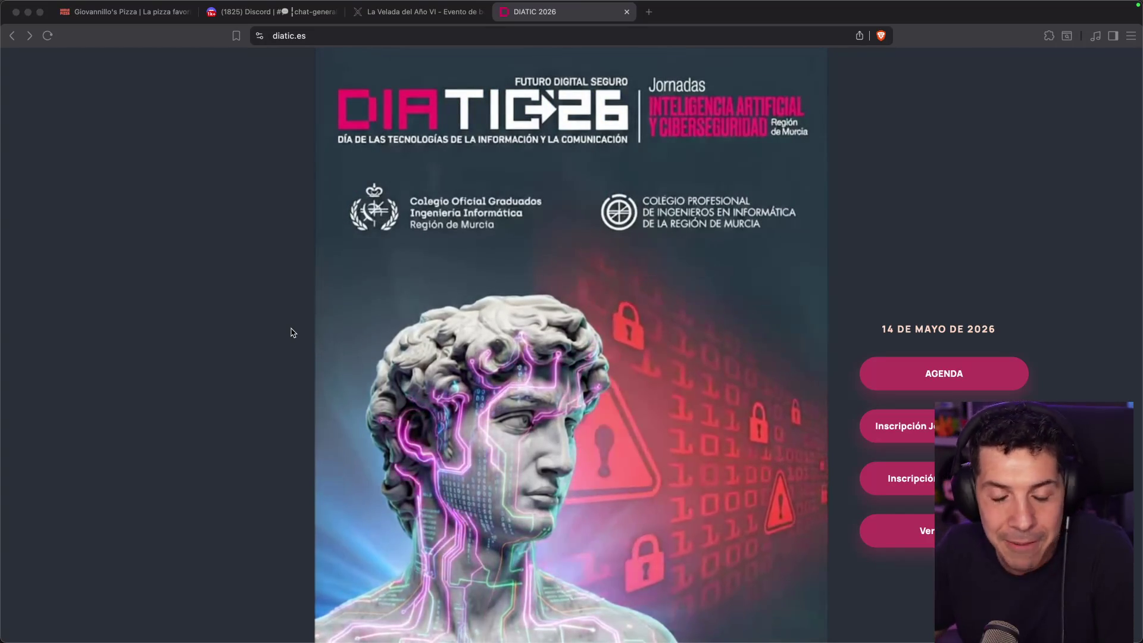
Review the 13:00 keynote in the DIATIC agenda, then open the Inscripción Jornadas Técnicas page.
drag(1141, 246, 851, 246)
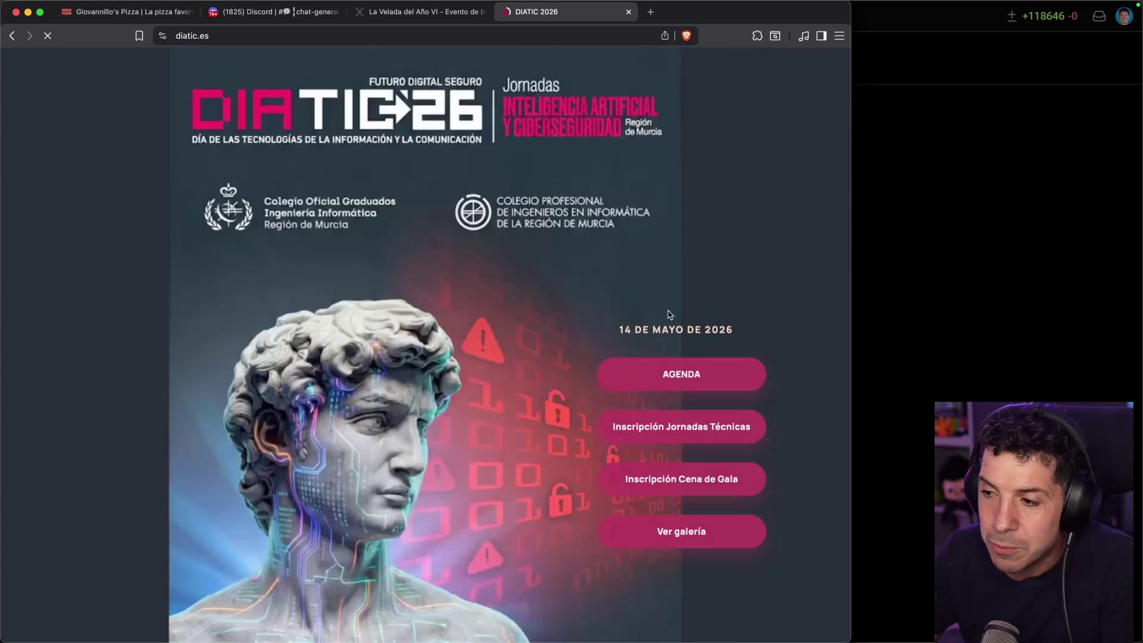
click(613, 367)
scroll(613, 366, down, 15)
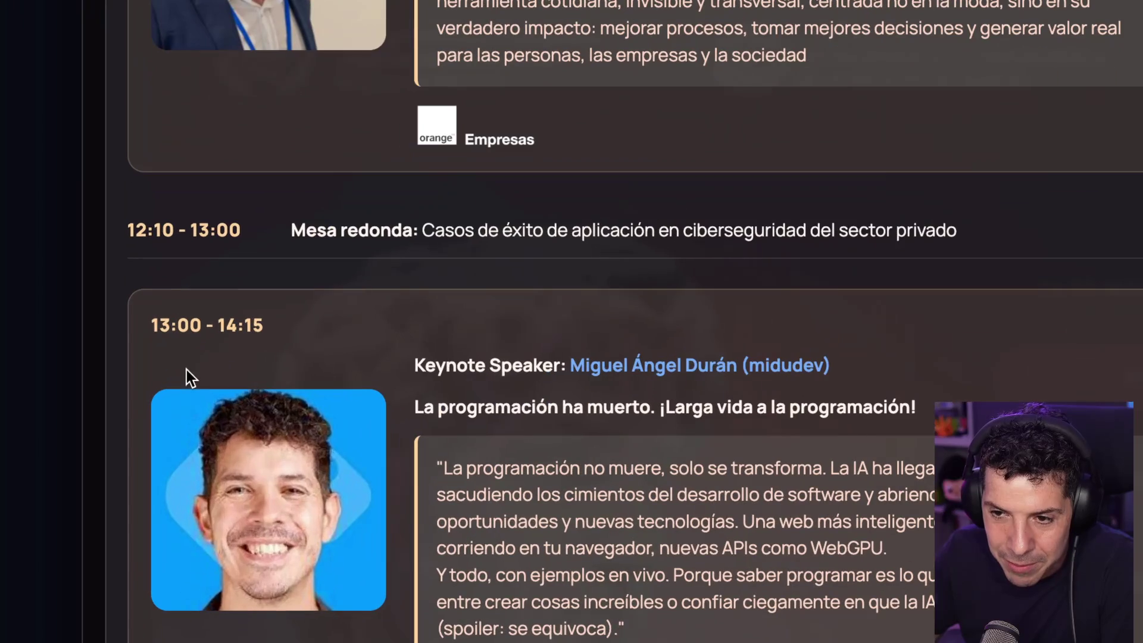
scroll(333, 488, down, 1)
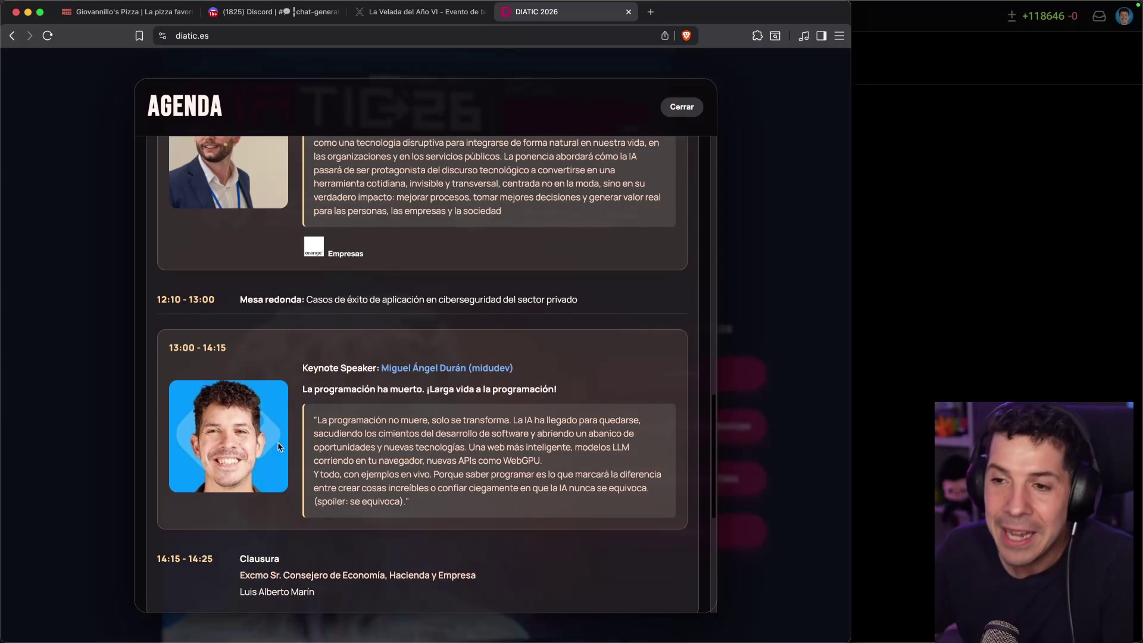
click(688, 114)
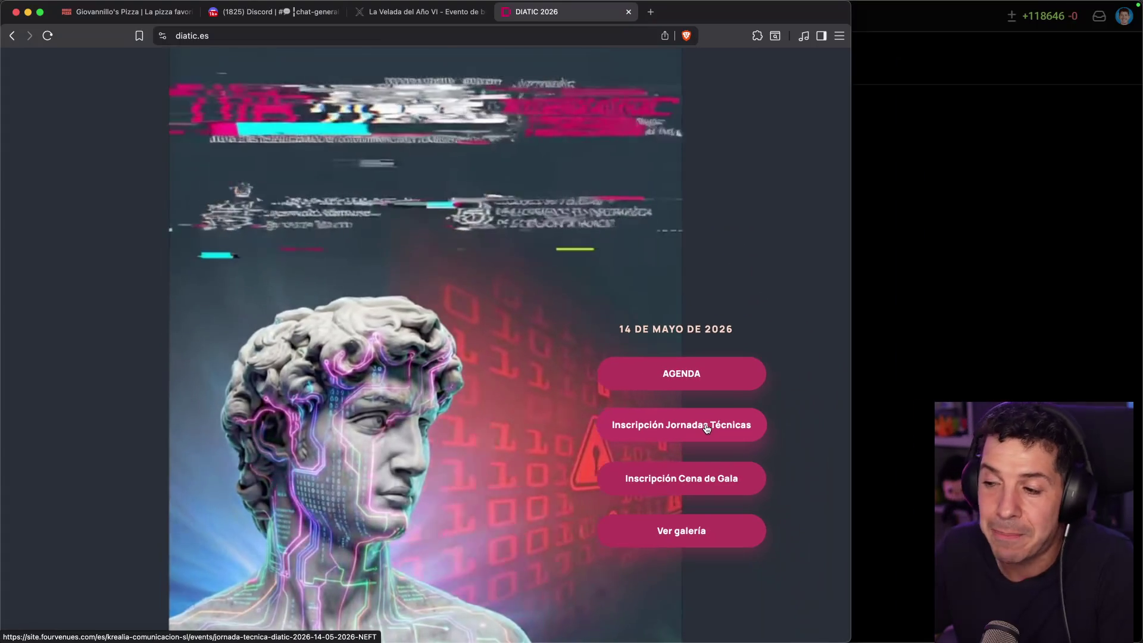
click(741, 410)
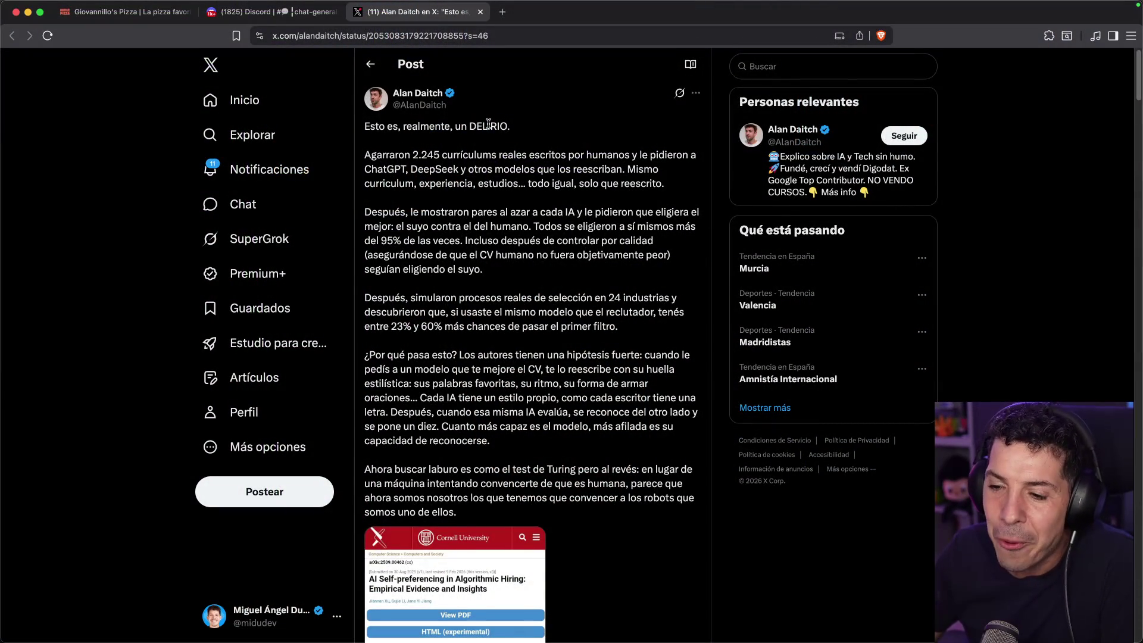
scroll(488, 124, down, 3)
click(452, 398)
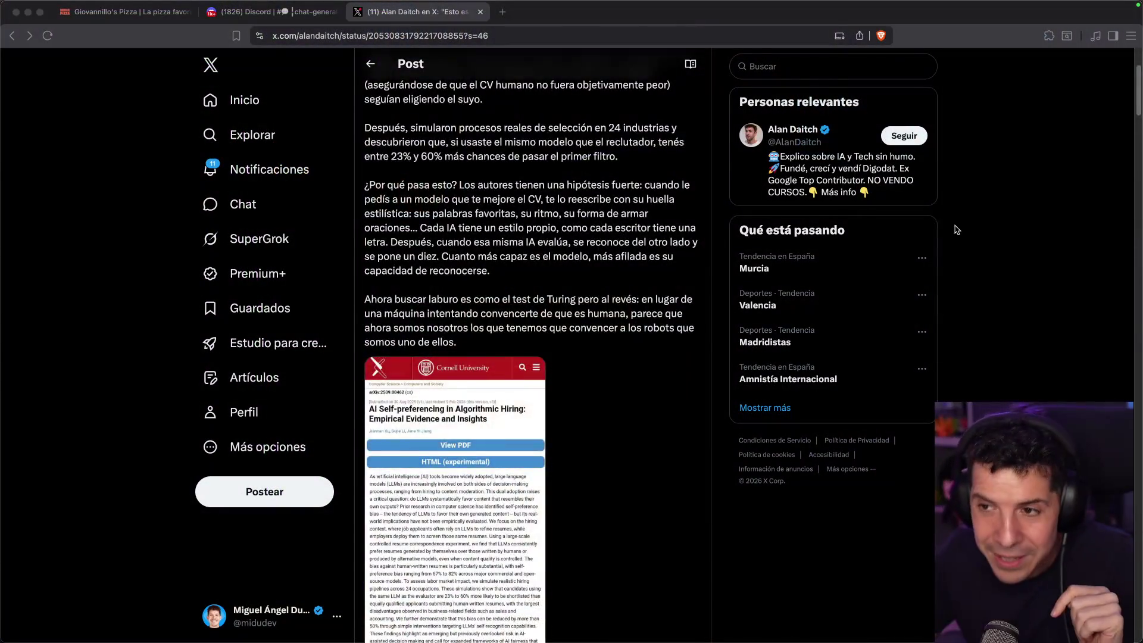
scroll(636, 256, up, 5)
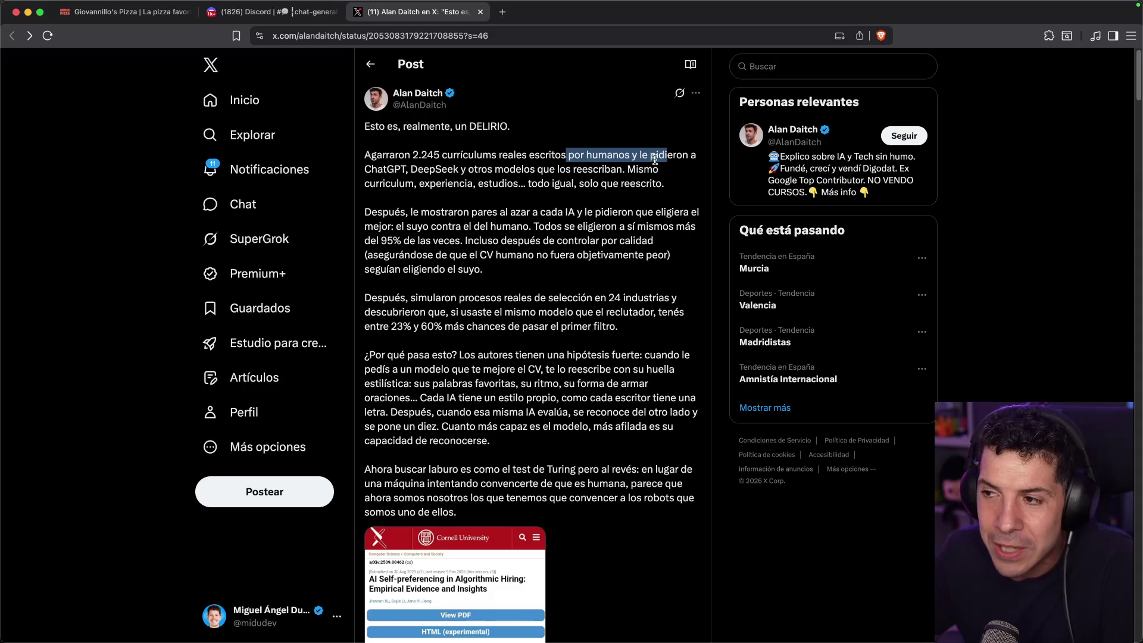
Highlight the CV-rewriting line and 95% figure in the post, then enlarge the attached arXiv paper image.
drag(515, 171, 591, 171)
click(631, 171)
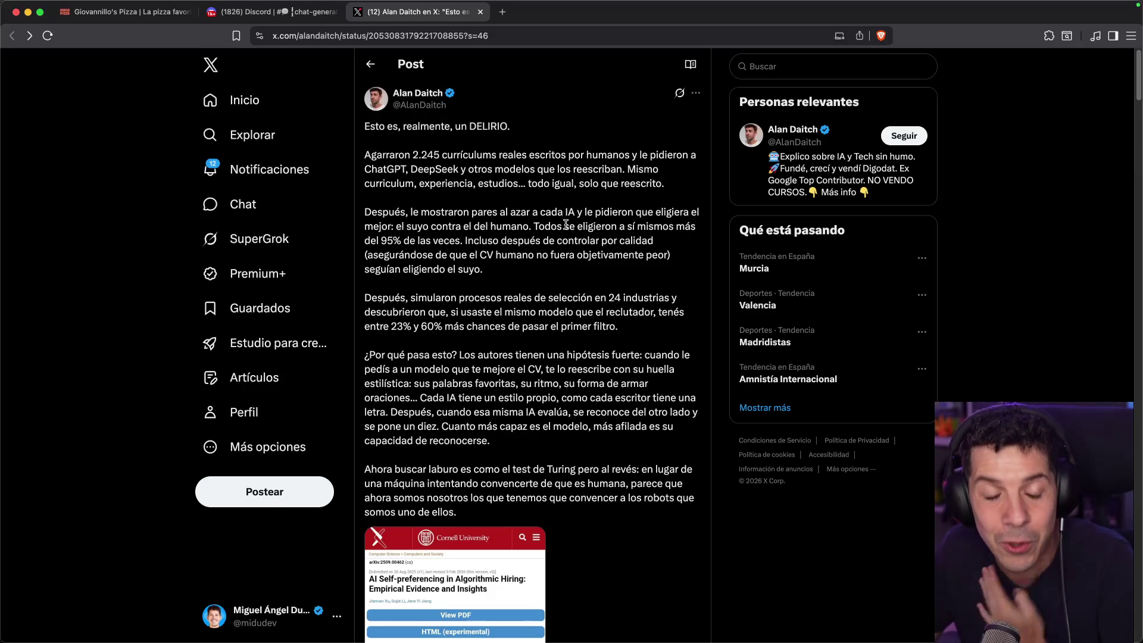
drag(381, 244, 450, 241)
click(519, 205)
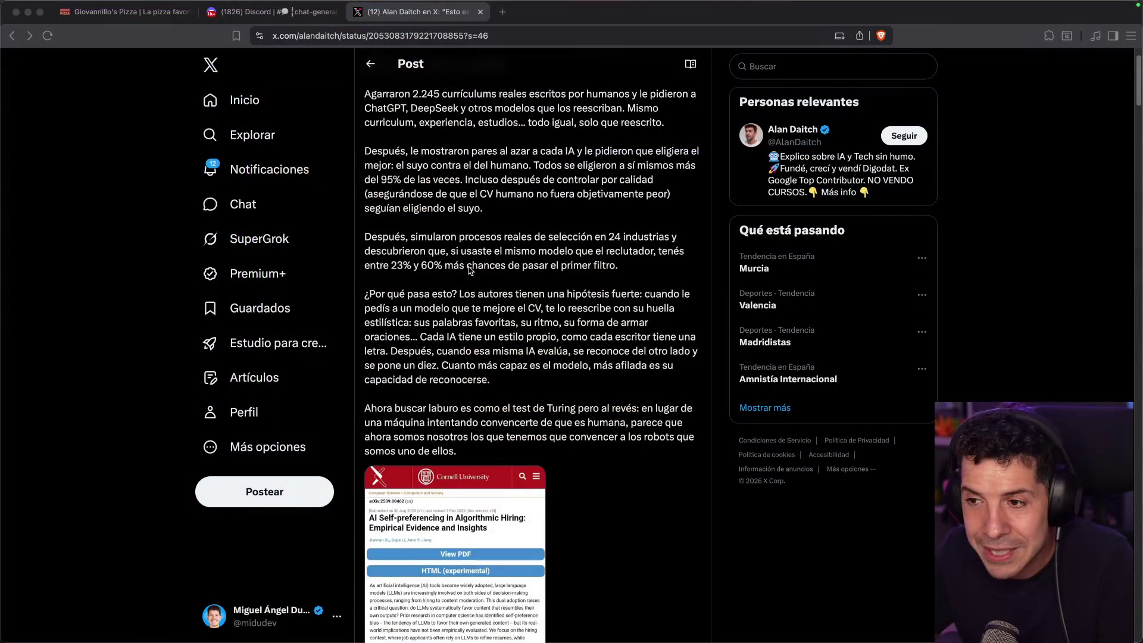
click(627, 232)
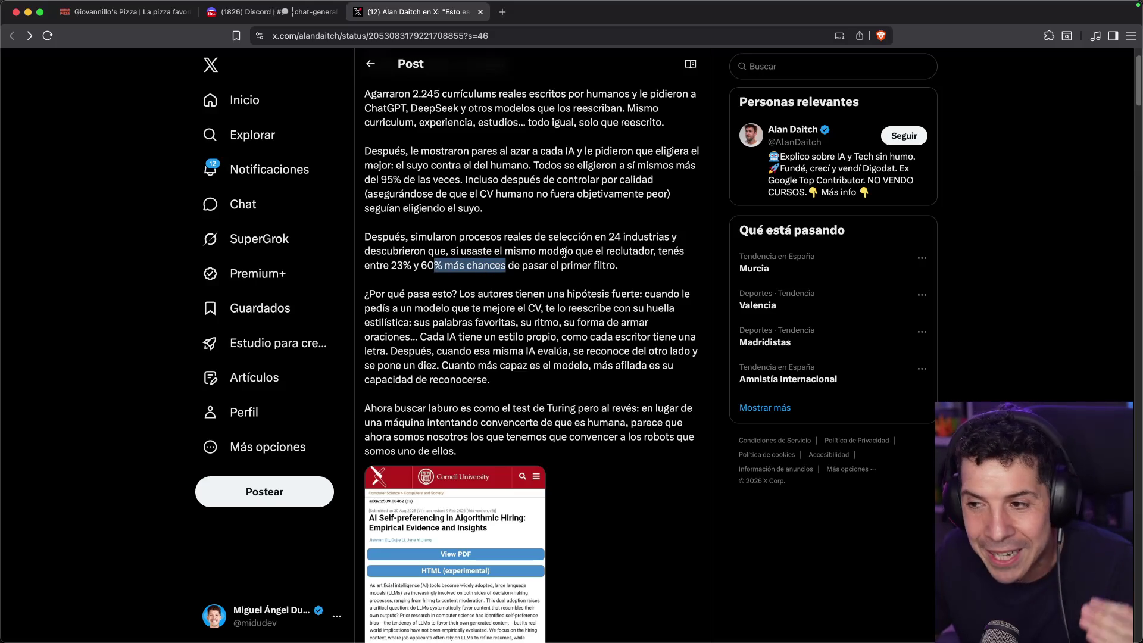
scroll(569, 226, down, 2)
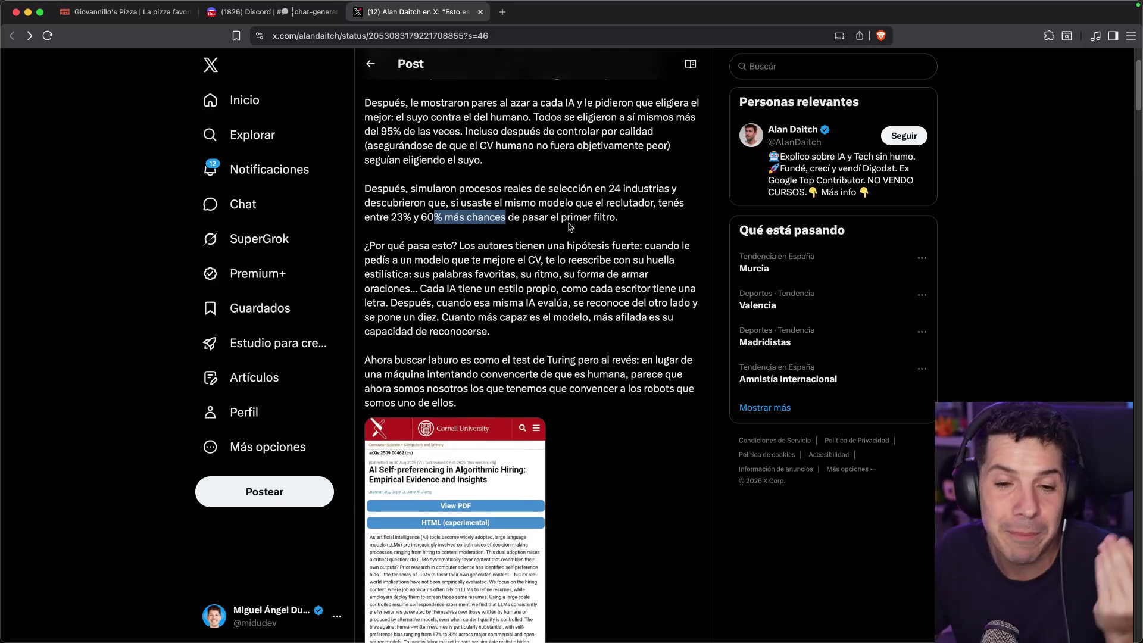
click(474, 464)
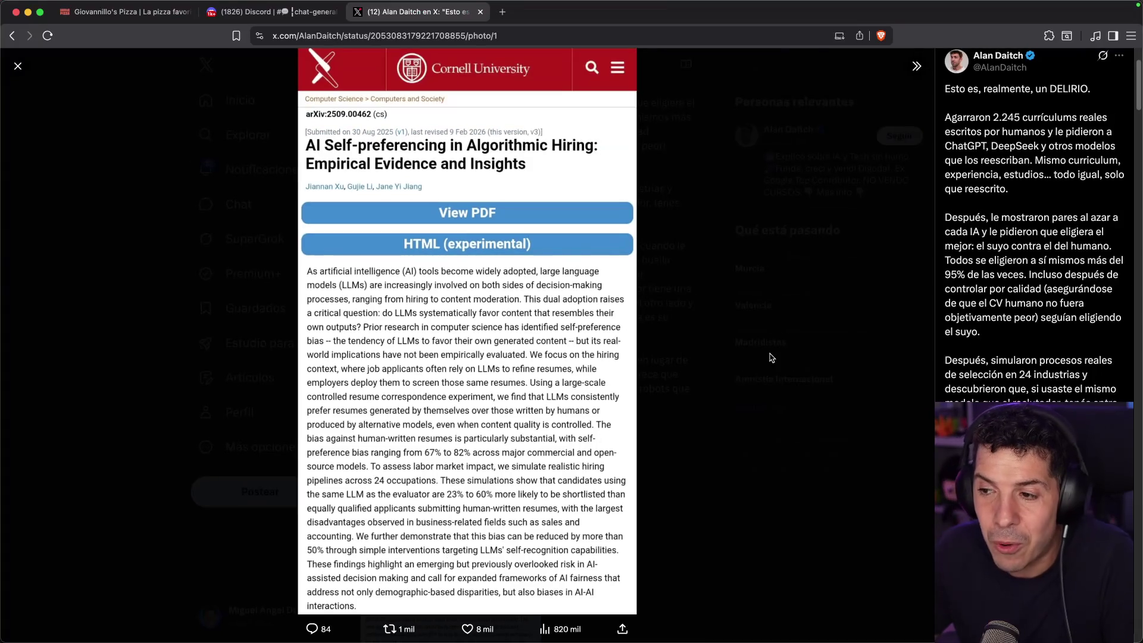
Close the enlarged paper image to return to the X post.
click(770, 357)
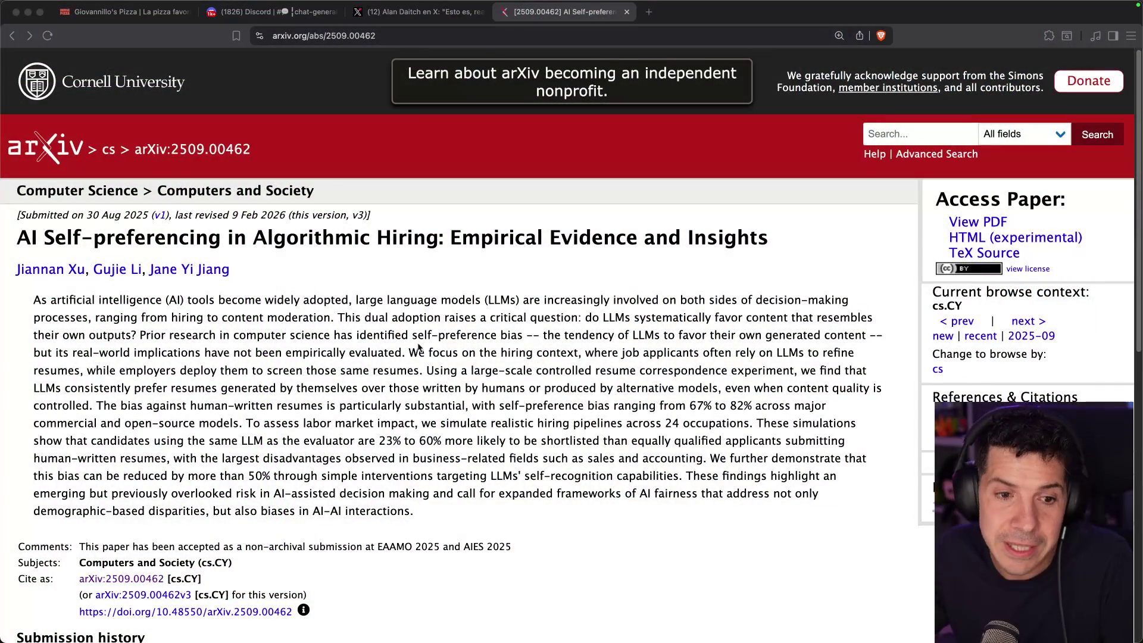
Read through the arXiv 2509.00462 abstract, highlighting most of it, and bring that window into focus.
scroll(317, 330, down, 5)
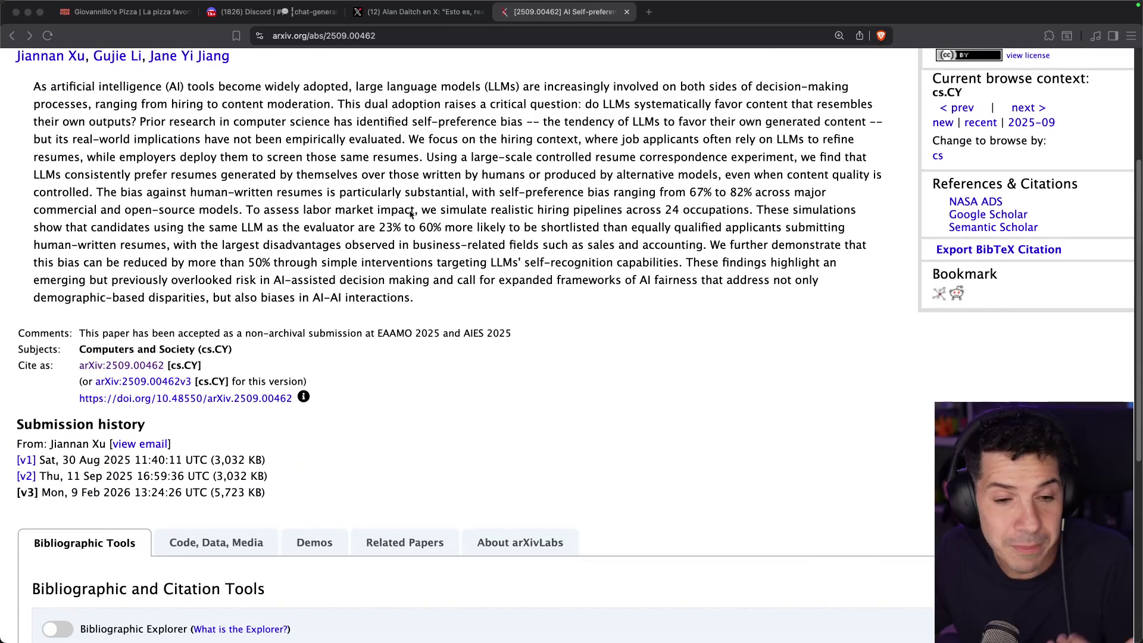
scroll(411, 226, up, 5)
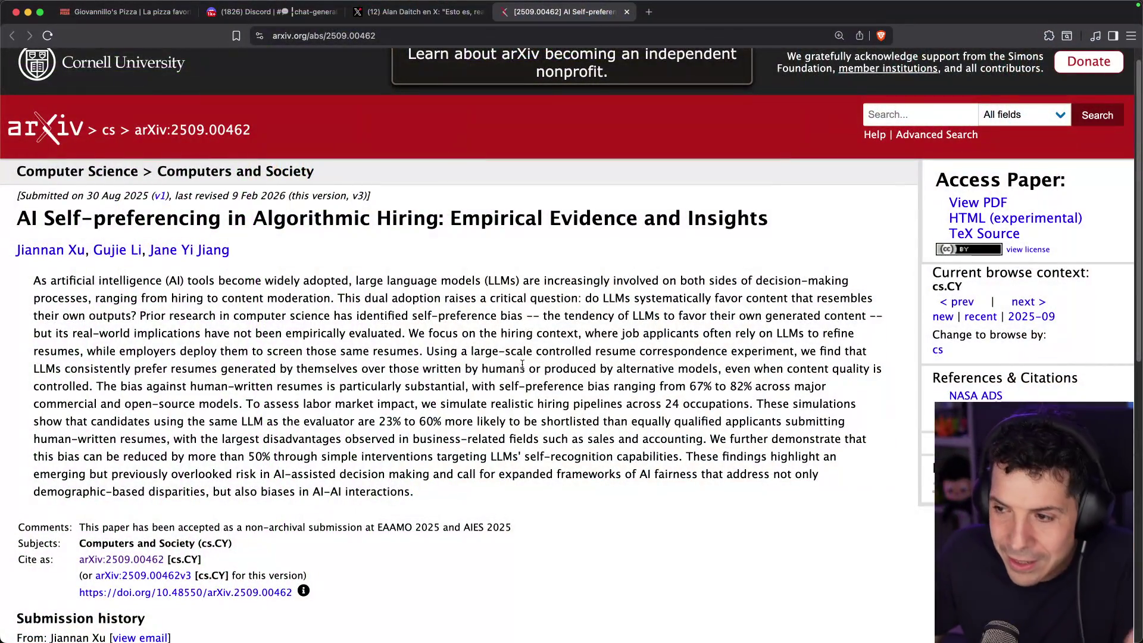
mouse_move(399, 298)
mouse_down()
mouse_move(593, 369)
mouse_move(591, 456)
mouse_up()
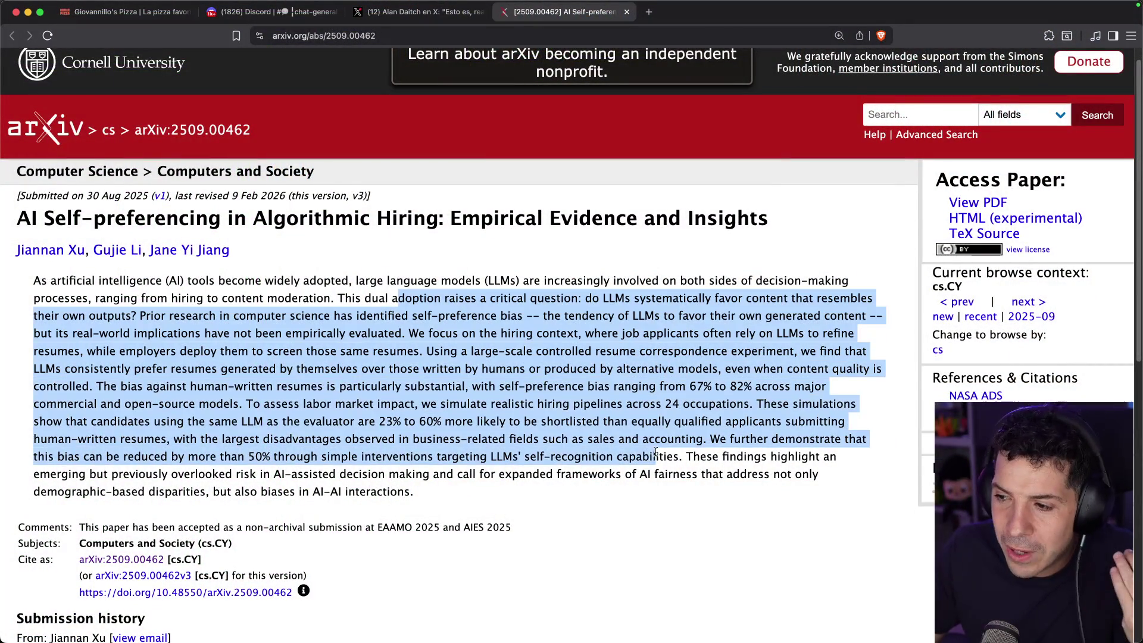
click(591, 456)
scroll(426, 370, down, 5)
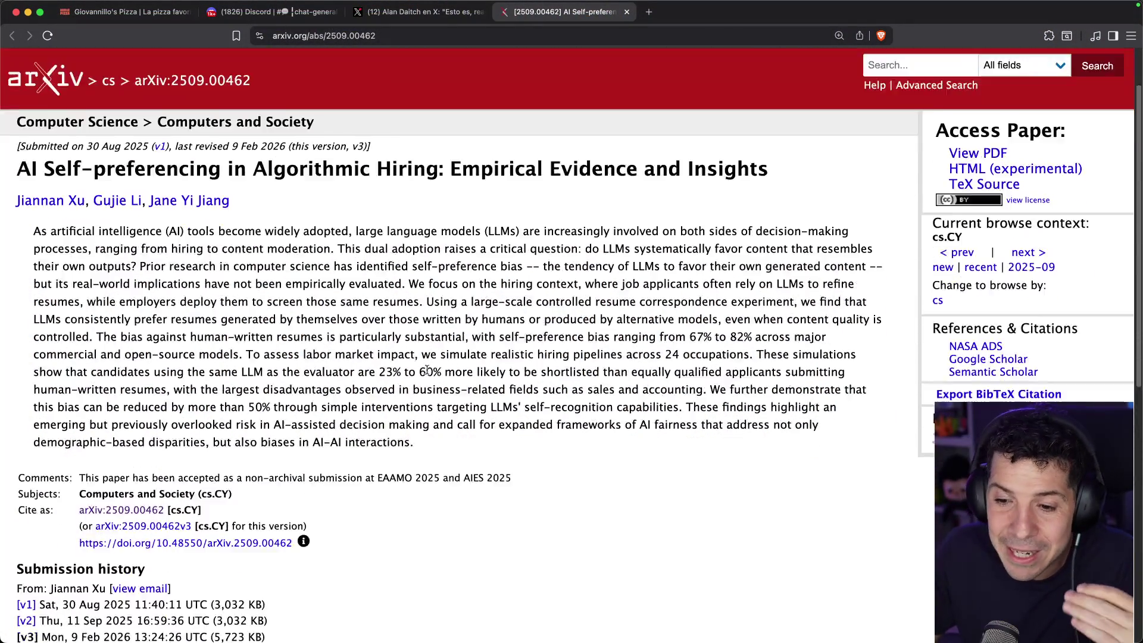
scroll(426, 374, down, 5)
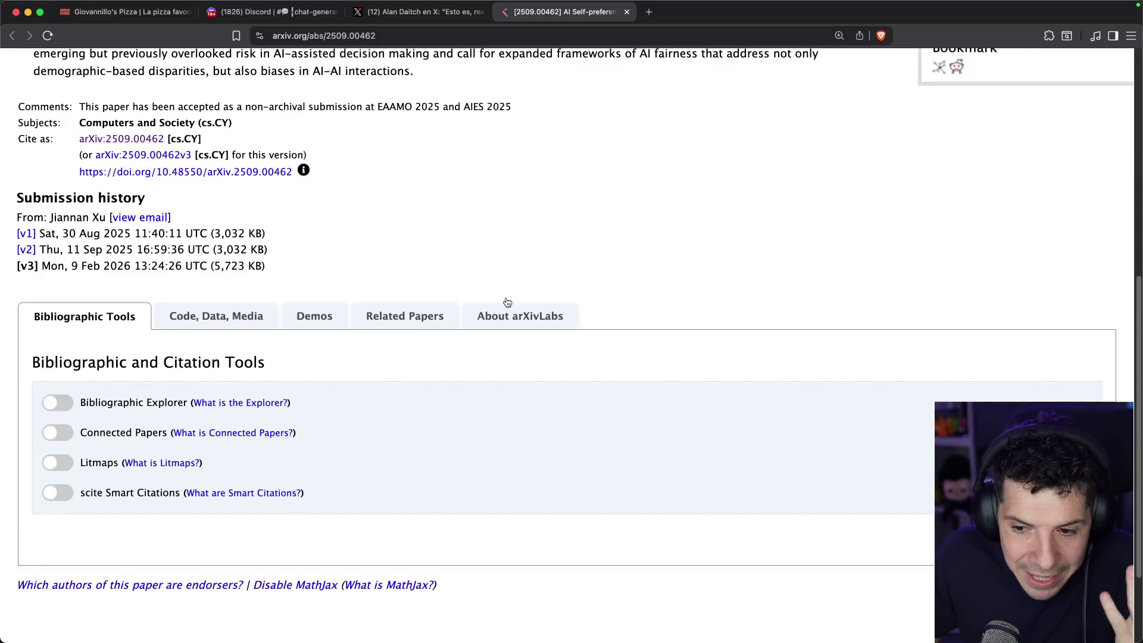
scroll(543, 273, up, 10)
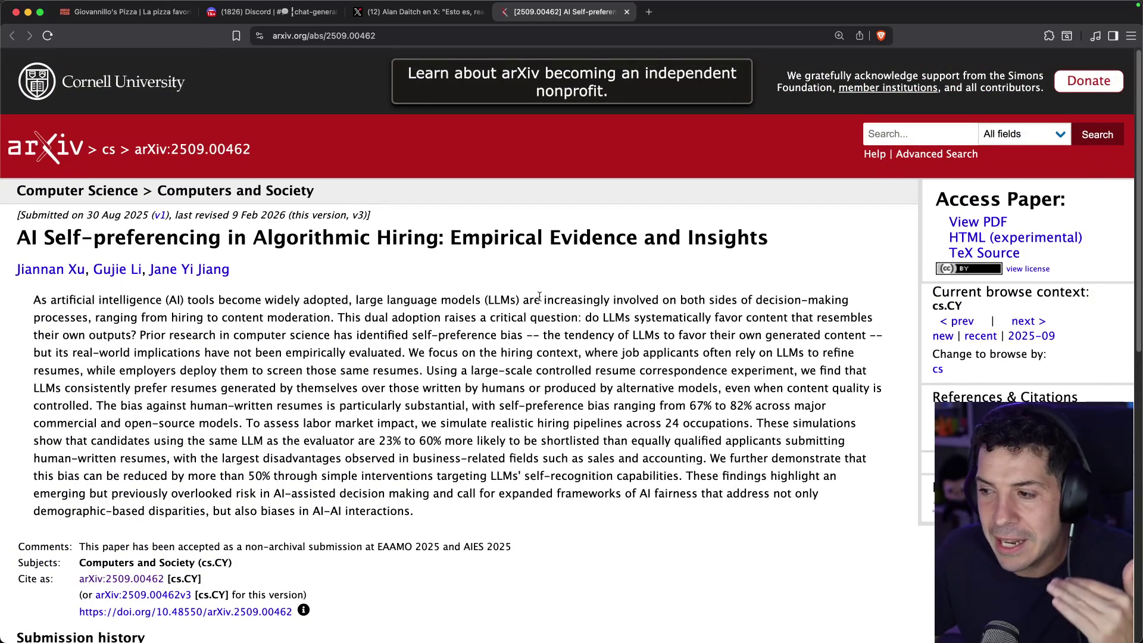
scroll(571, 313, down, 2)
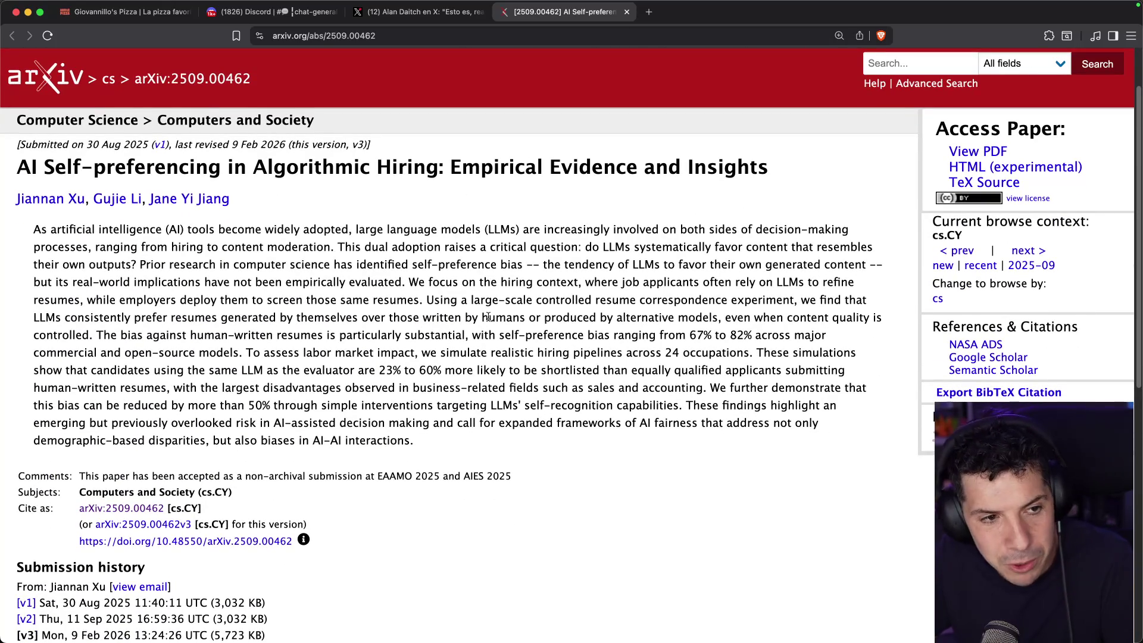
scroll(496, 310, down, 12)
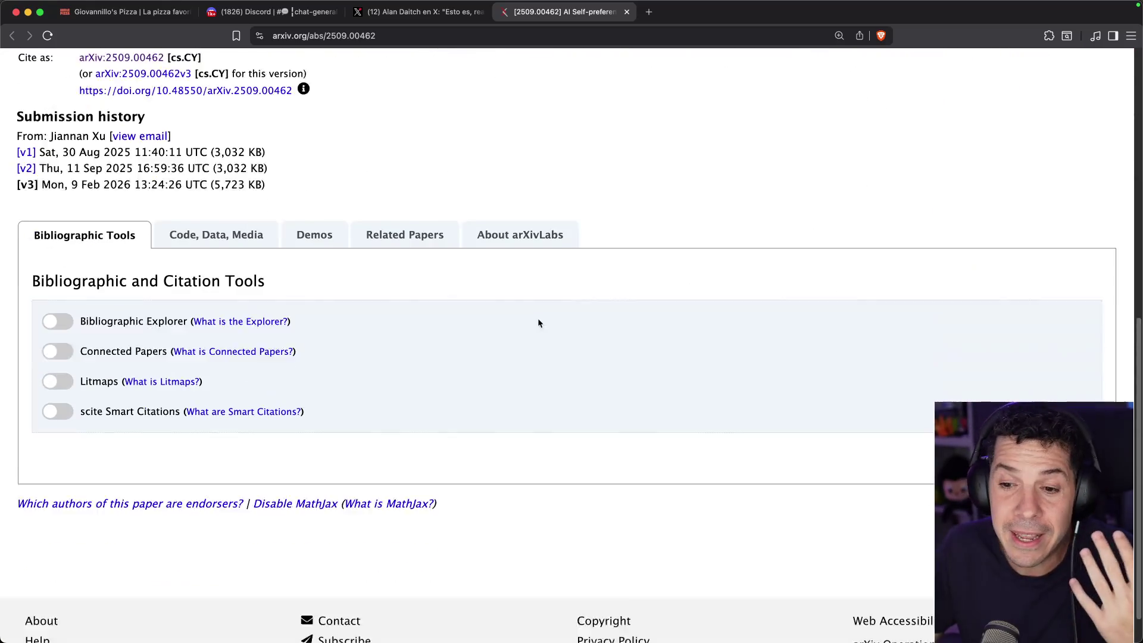
scroll(540, 322, up, 13)
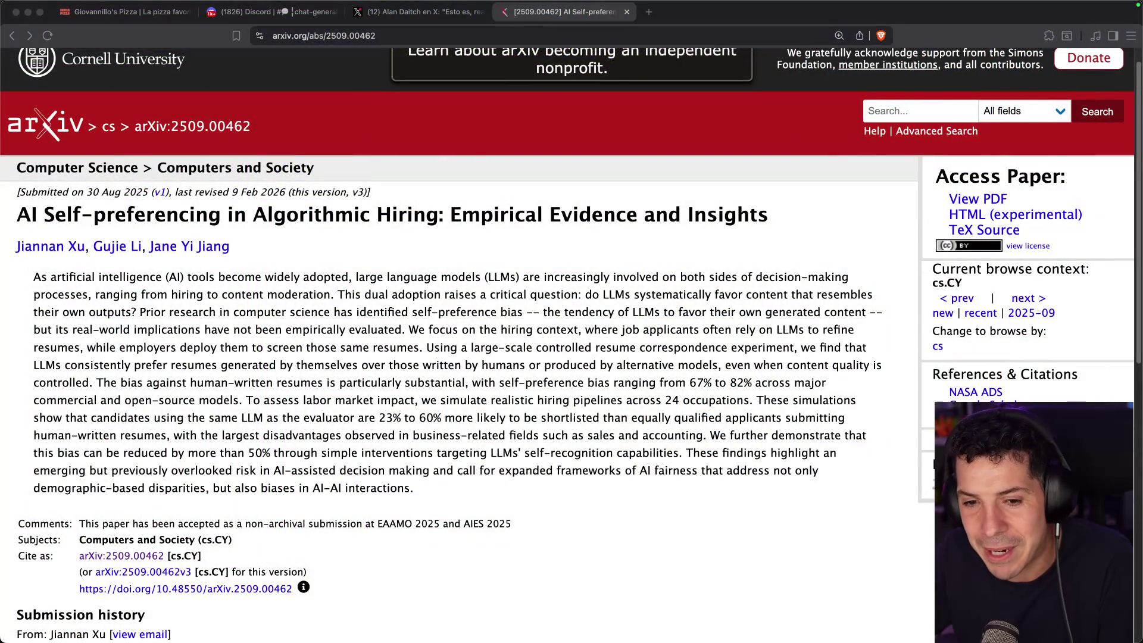
click(490, 333)
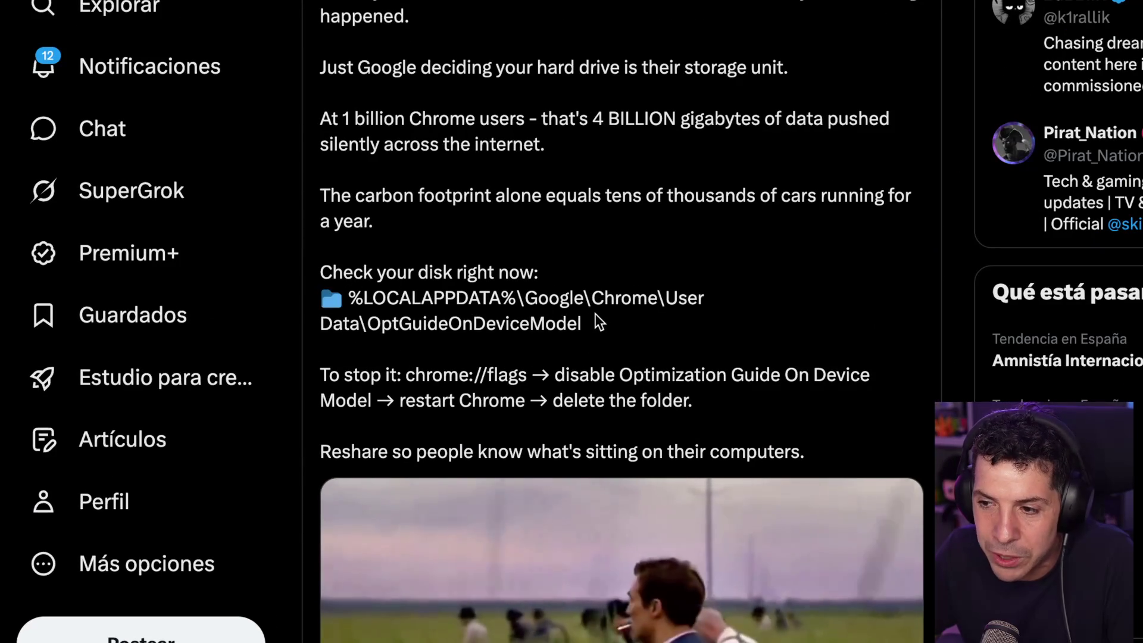
Select the word Model and the Google Chrome part of the OptGuideOnDeviceModel folder path.
drag(598, 321, 524, 321)
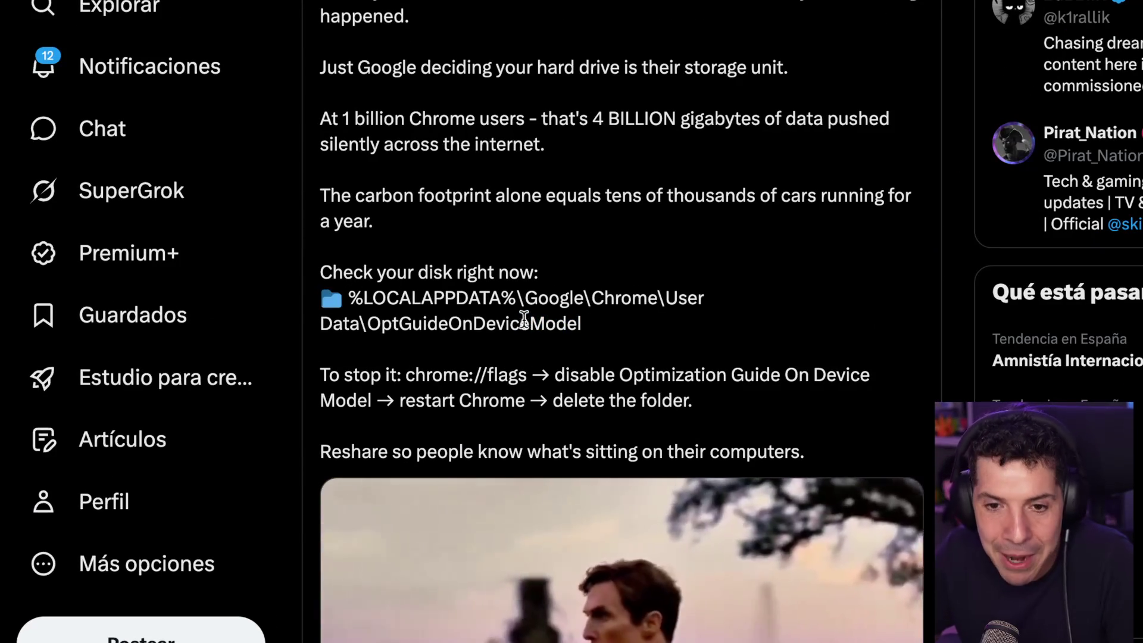
mouse_move(515, 287)
mouse_down()
mouse_move(695, 288)
mouse_move(670, 319)
mouse_move(351, 313)
mouse_move(255, 293)
mouse_move(273, 286)
mouse_up()
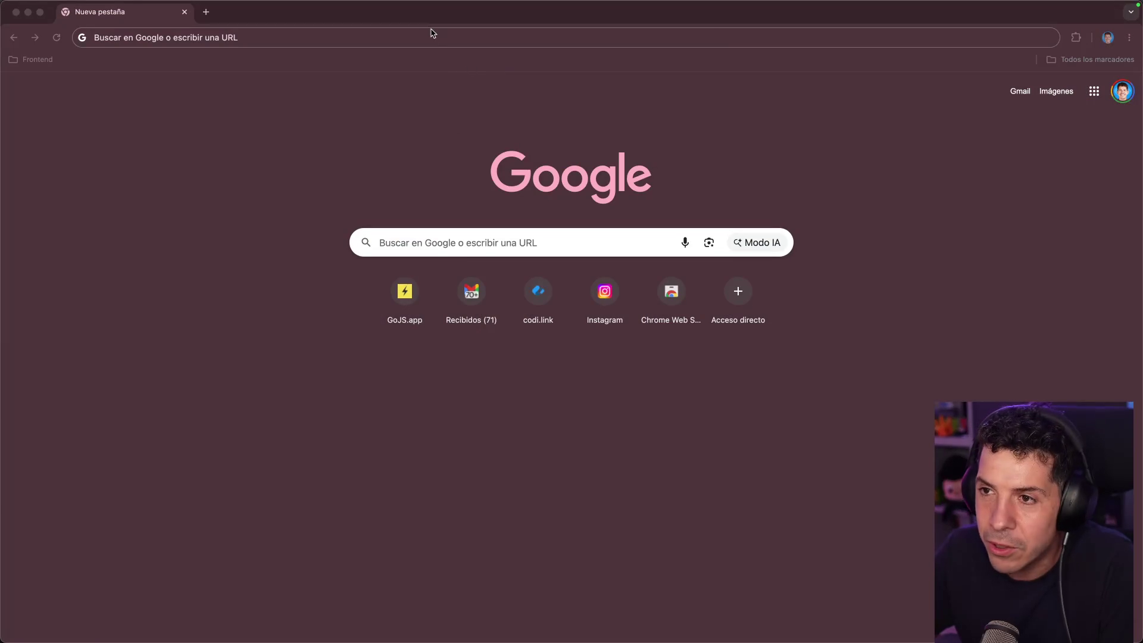
Load chrome://on-device-internals and show its Model Status section.
click(432, 33)
text(chrome://on-device-internals/)
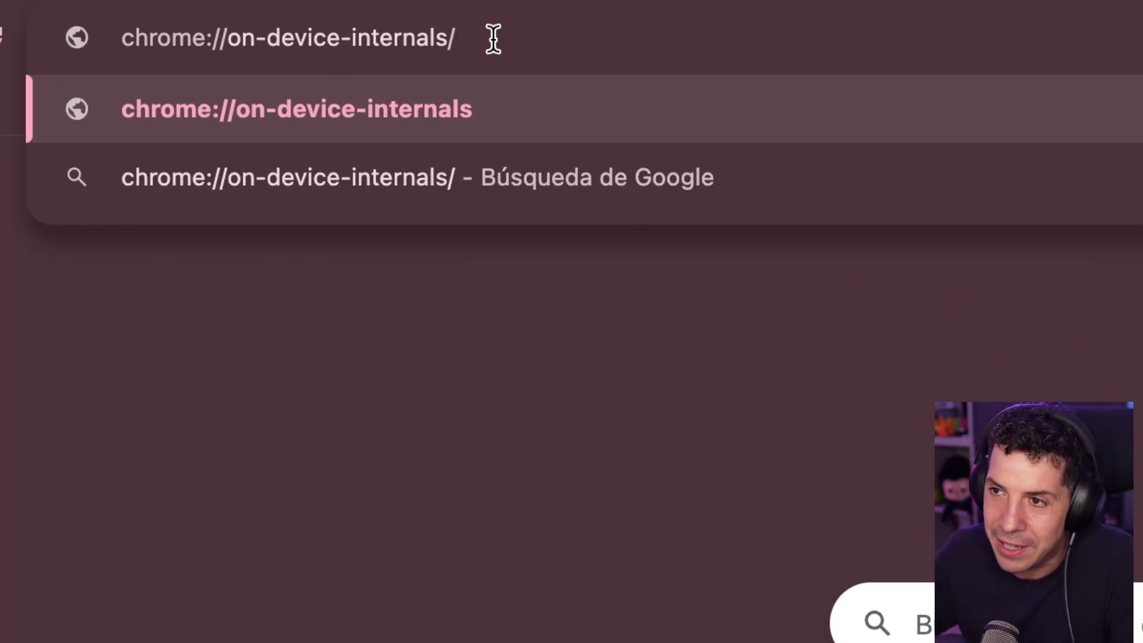
key(Return)
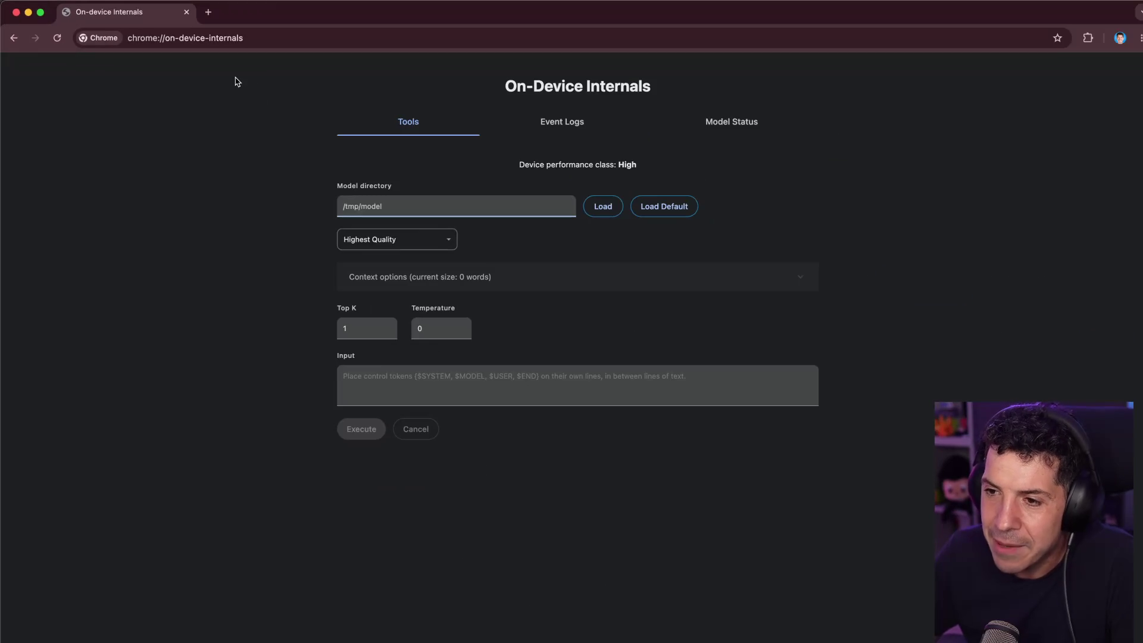
click(747, 125)
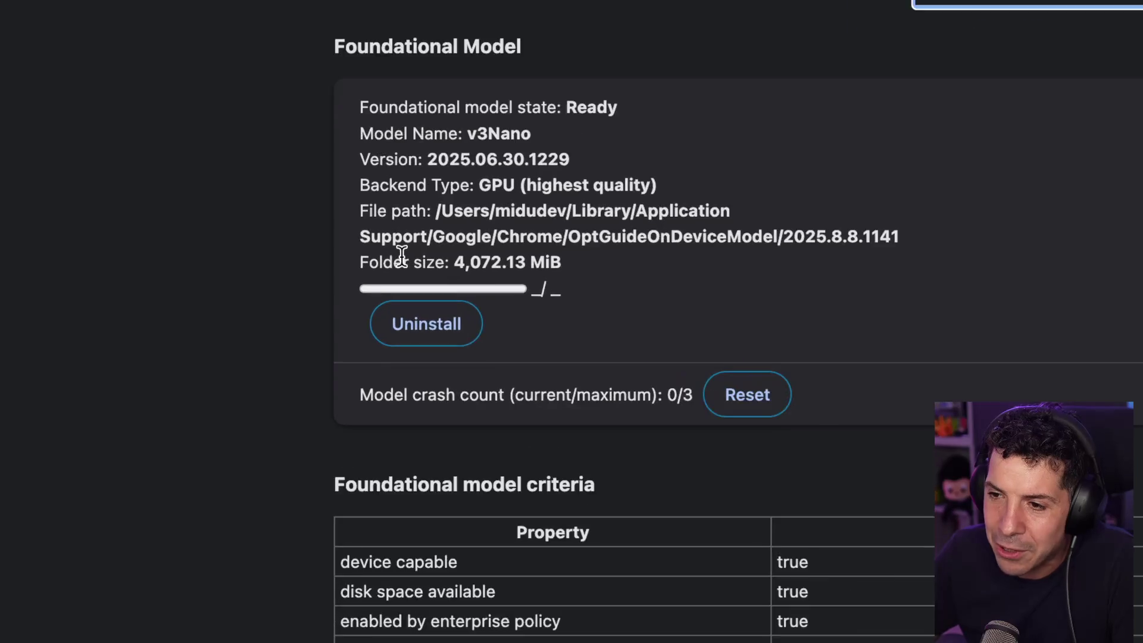
Highlight the v3Nano model's file path, name and version, and the whole details block.
click(472, 266)
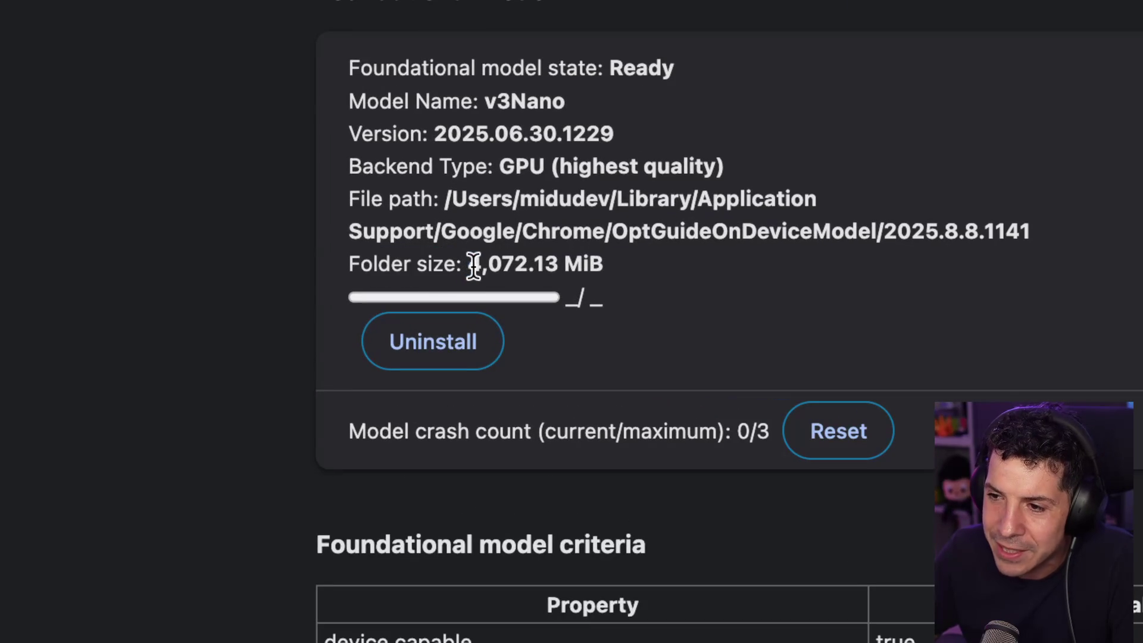
click(610, 267)
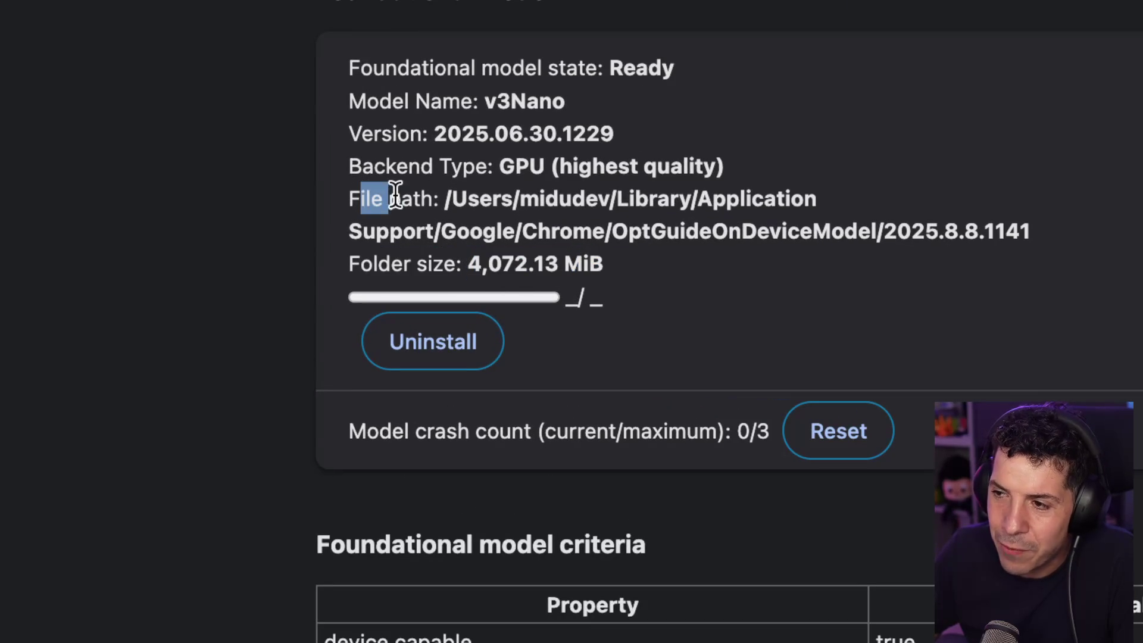
drag(507, 201, 1049, 241)
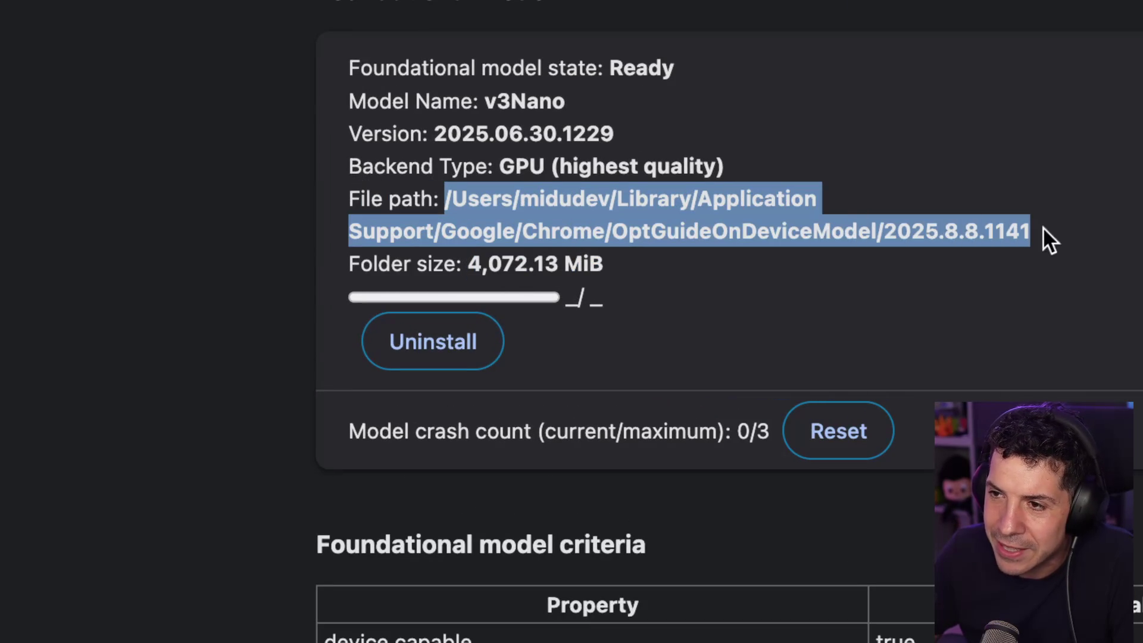
drag(491, 140, 590, 139)
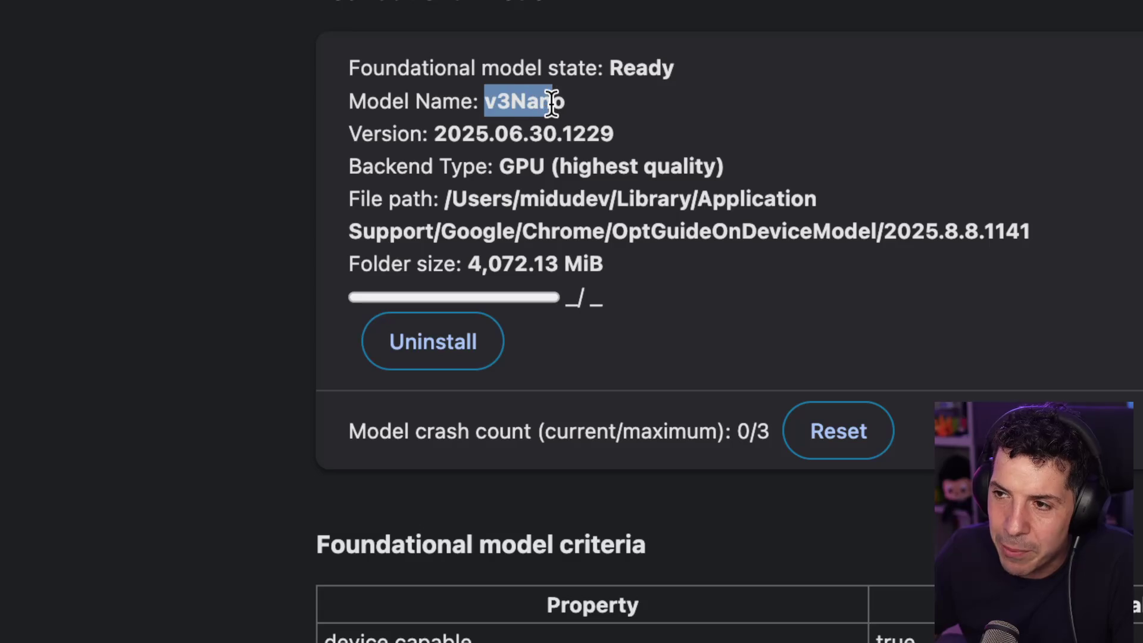
drag(336, 58, 613, 265)
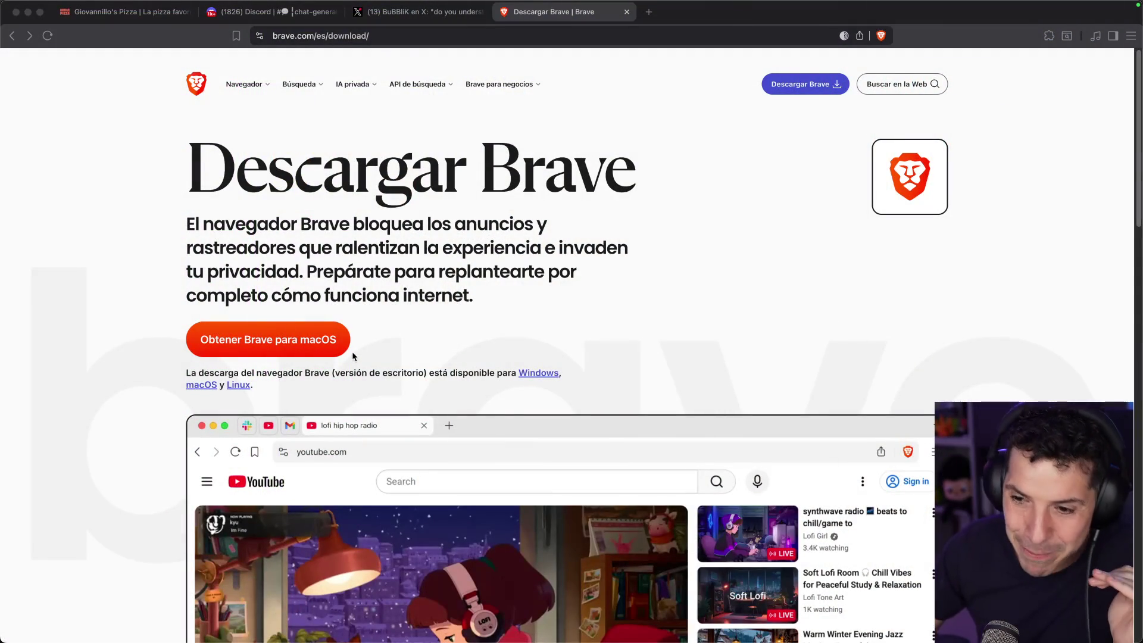
Scroll the Brave download page down and back up.
scroll(352, 352, down, 5)
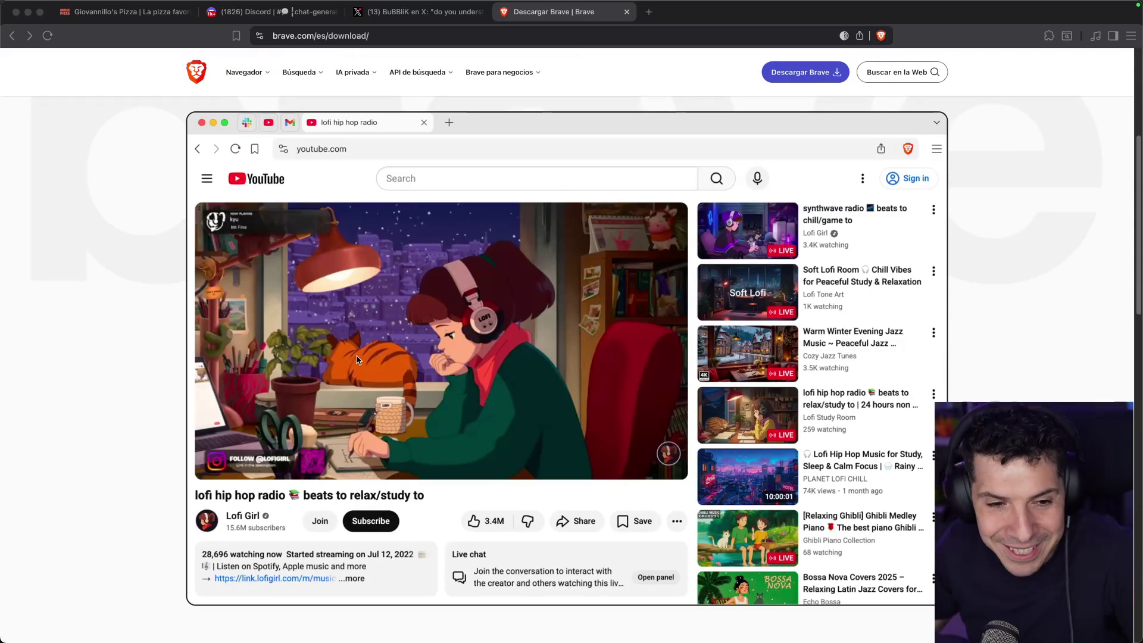
scroll(356, 360, up, 5)
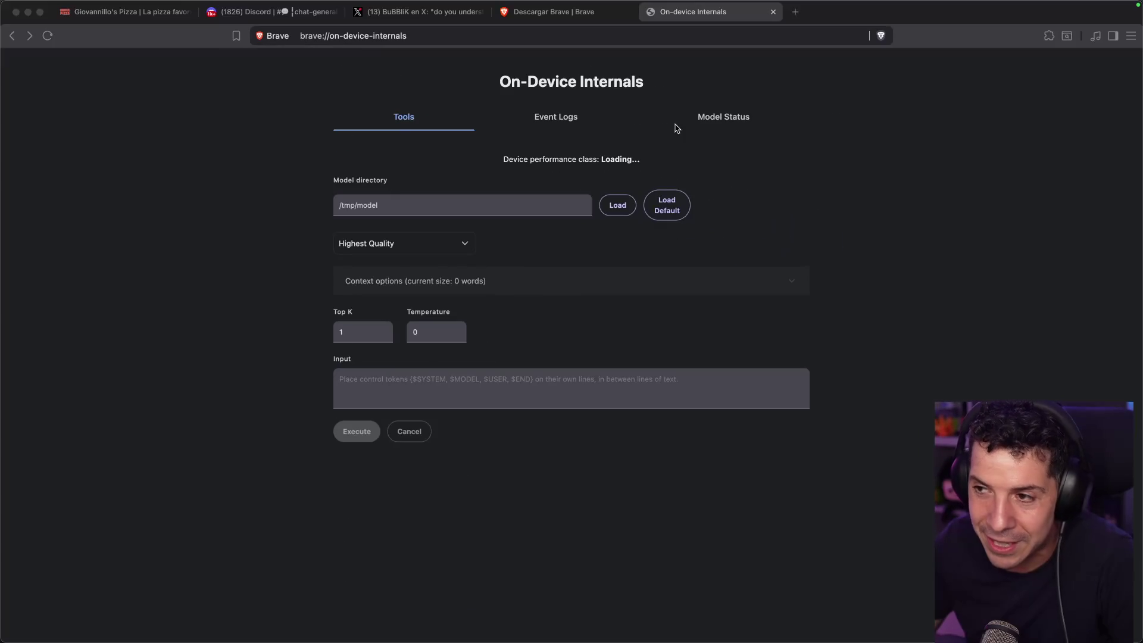
Show Brave's Model Status reporting no foundational model state, then launch Google Chrome.
click(722, 119)
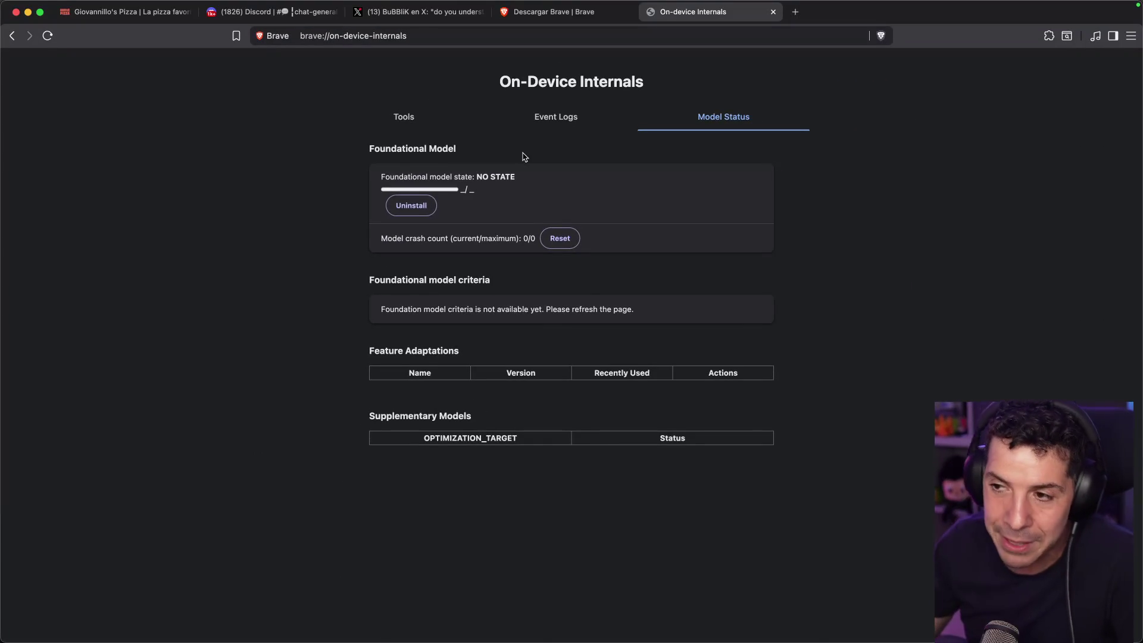
click(662, 615)
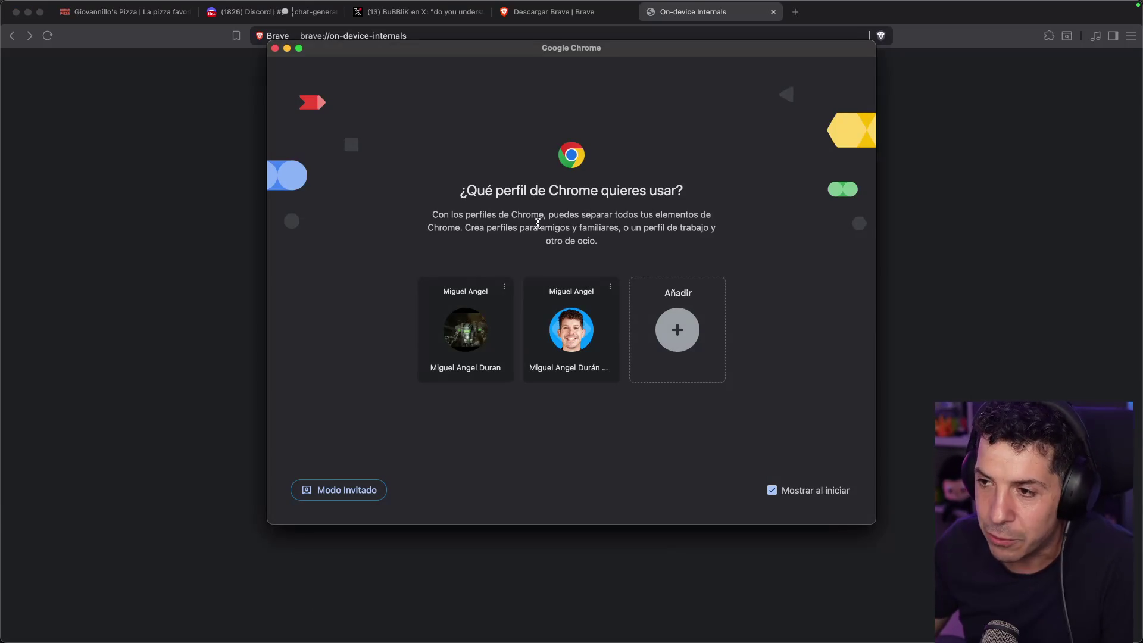
Pick a Chrome profile, view chrome://on-device-internals Model Status with v3Nano ready, then minimize the window.
click(576, 366)
text(chrome://on-device-internals/)
key(Return)
click(750, 124)
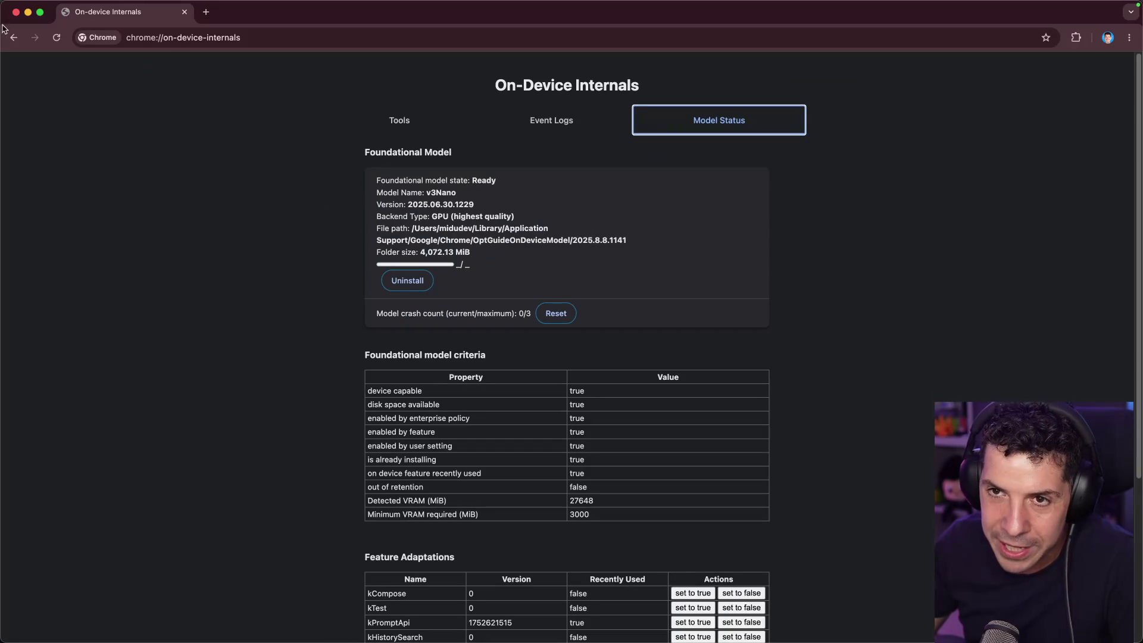
click(26, 17)
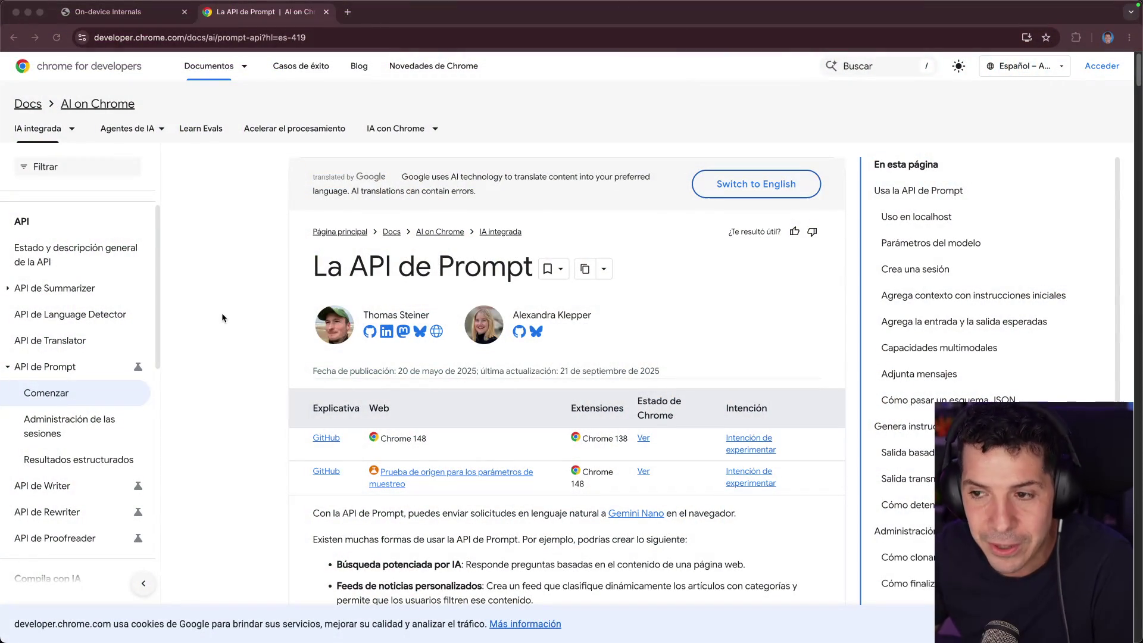
Scroll through the rest of the Chrome for Developers Prompt API guide.
click(257, 301)
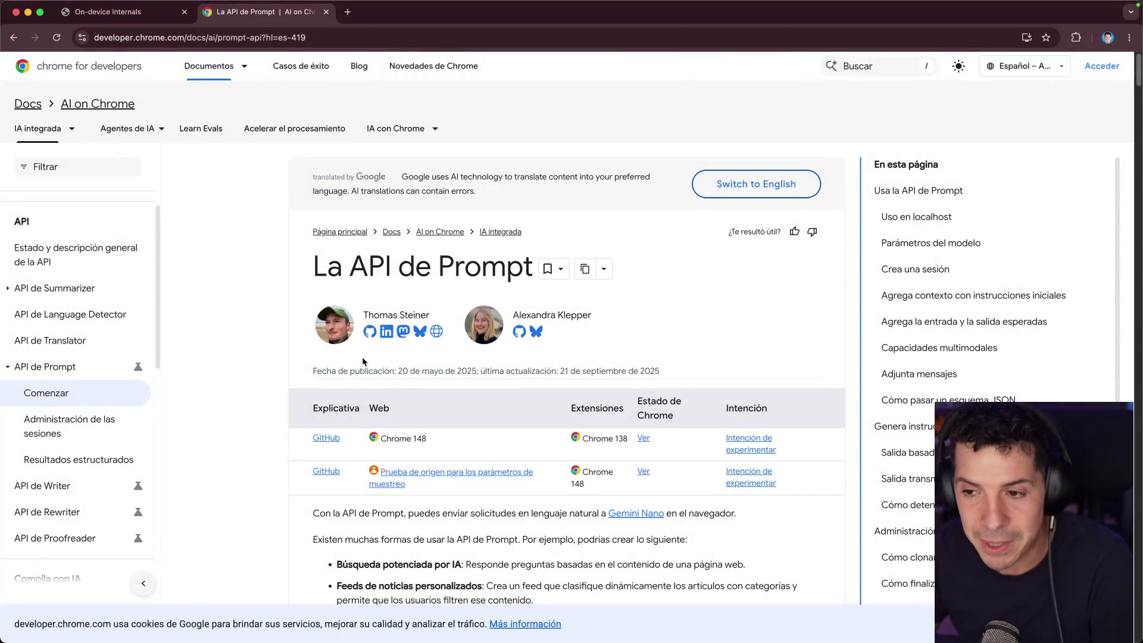
scroll(240, 323, down, 5)
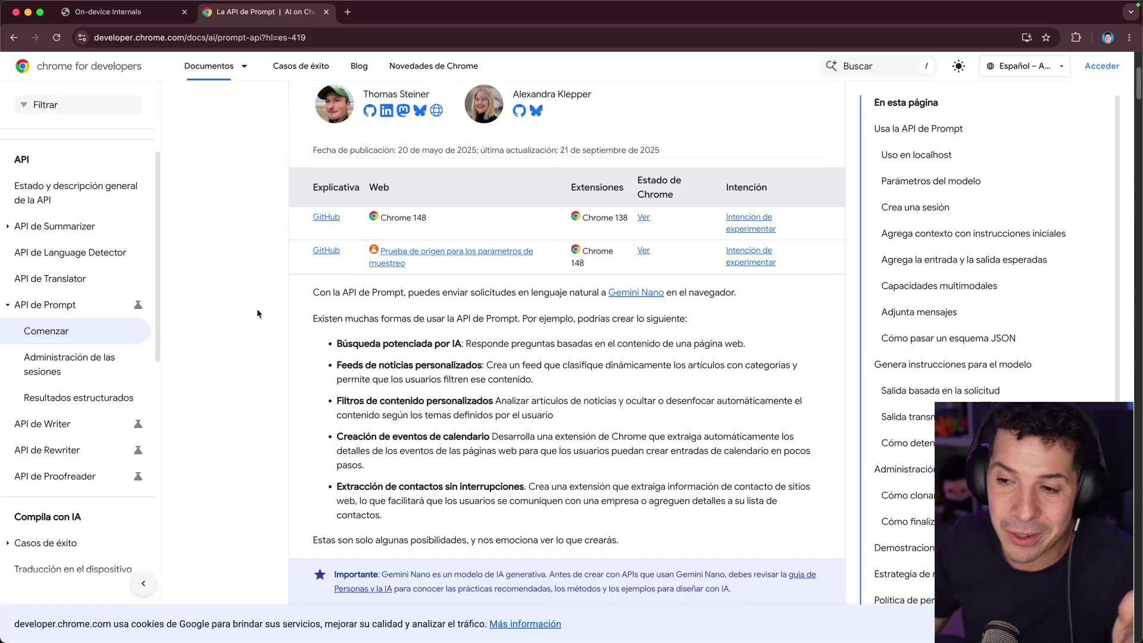
scroll(257, 313, down, 8)
scroll(251, 364, down, 15)
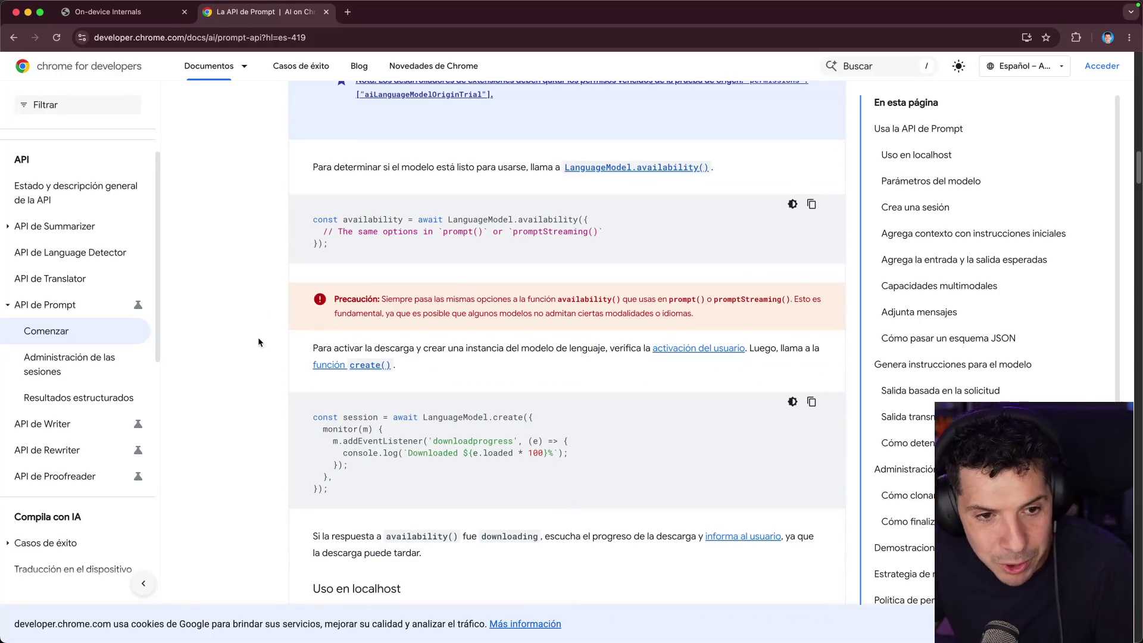
scroll(258, 337, down, 10)
scroll(253, 344, down, 10)
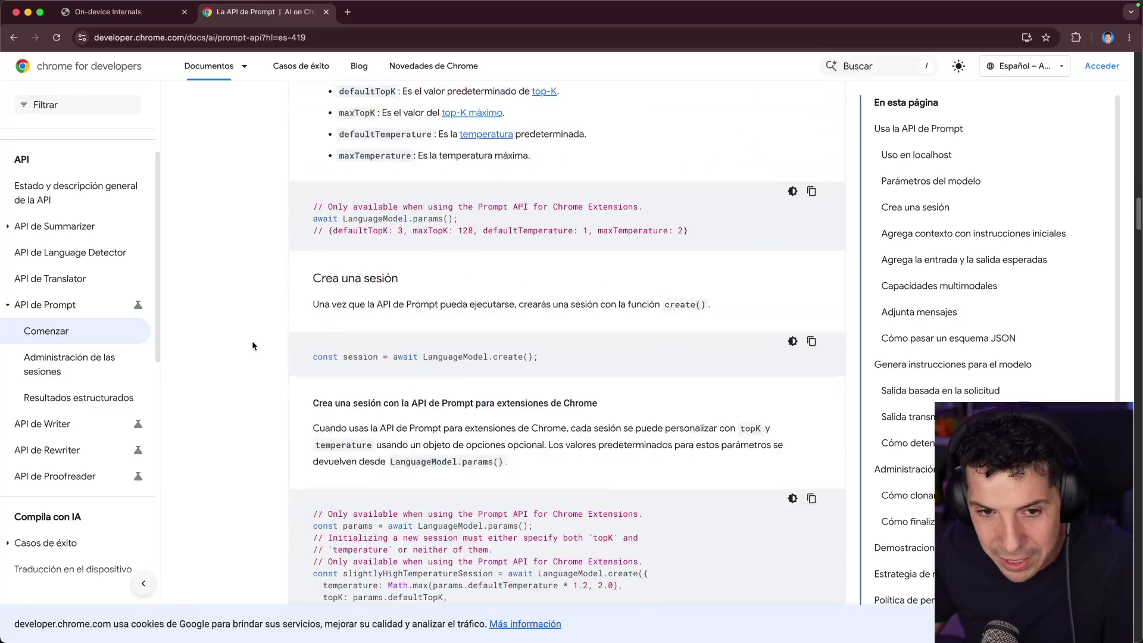
scroll(252, 344, down, 2)
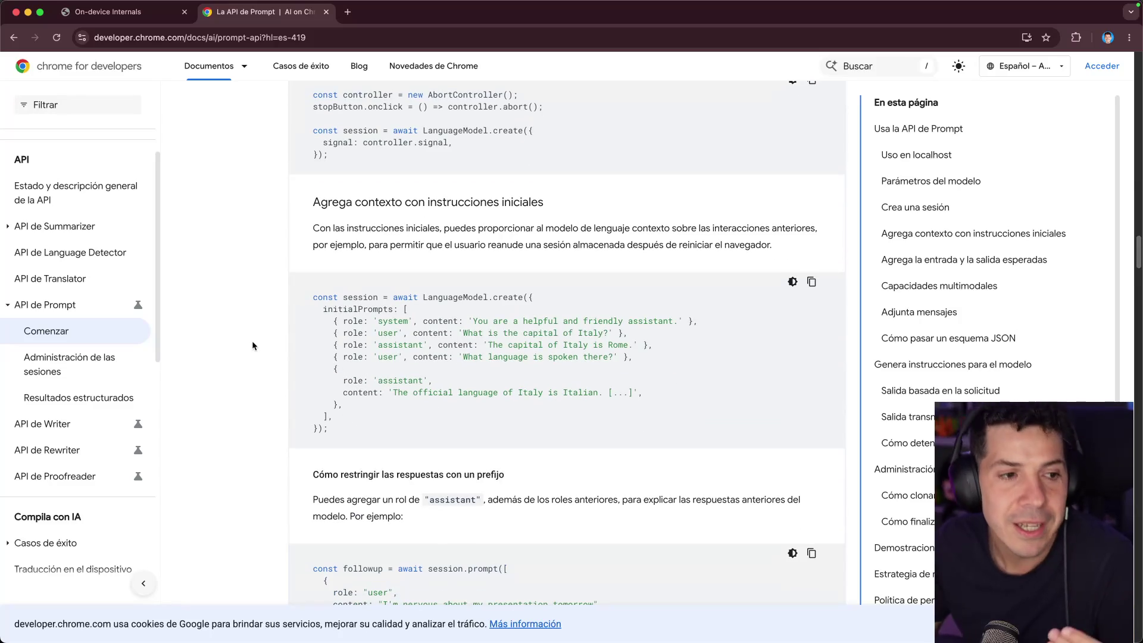
scroll(252, 346, down, 5)
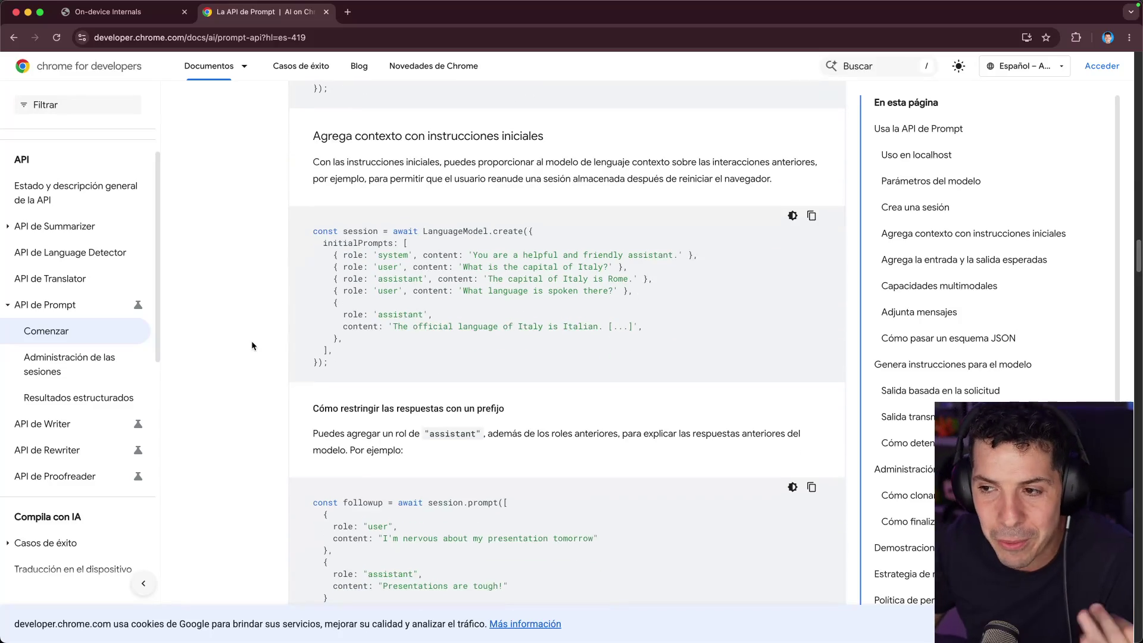
scroll(251, 351, down, 4)
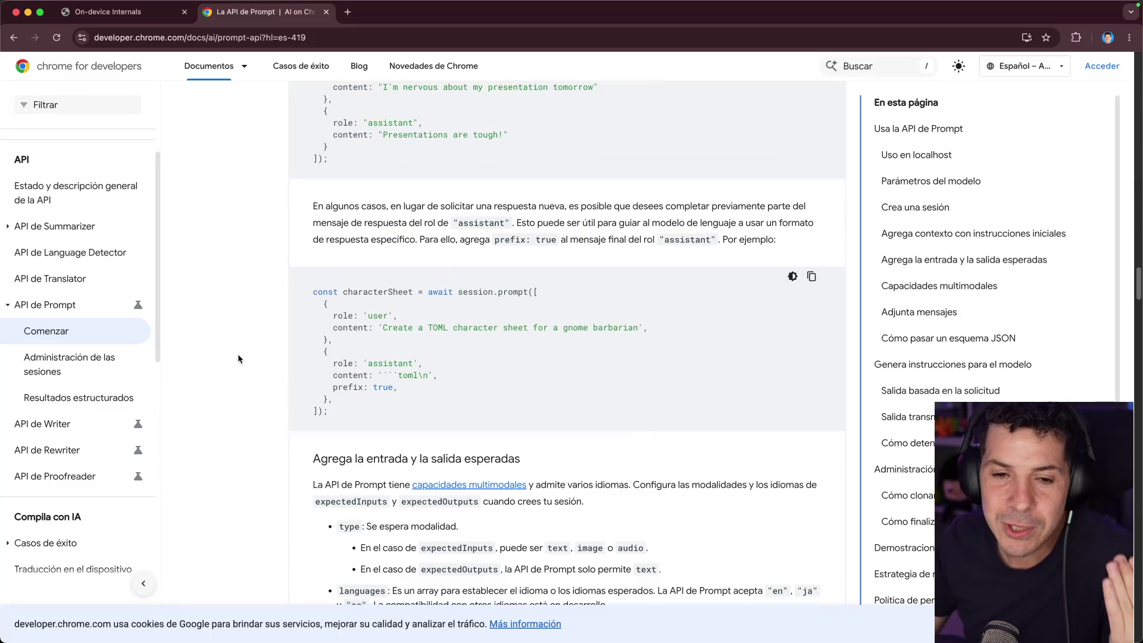
scroll(248, 340, down, 7)
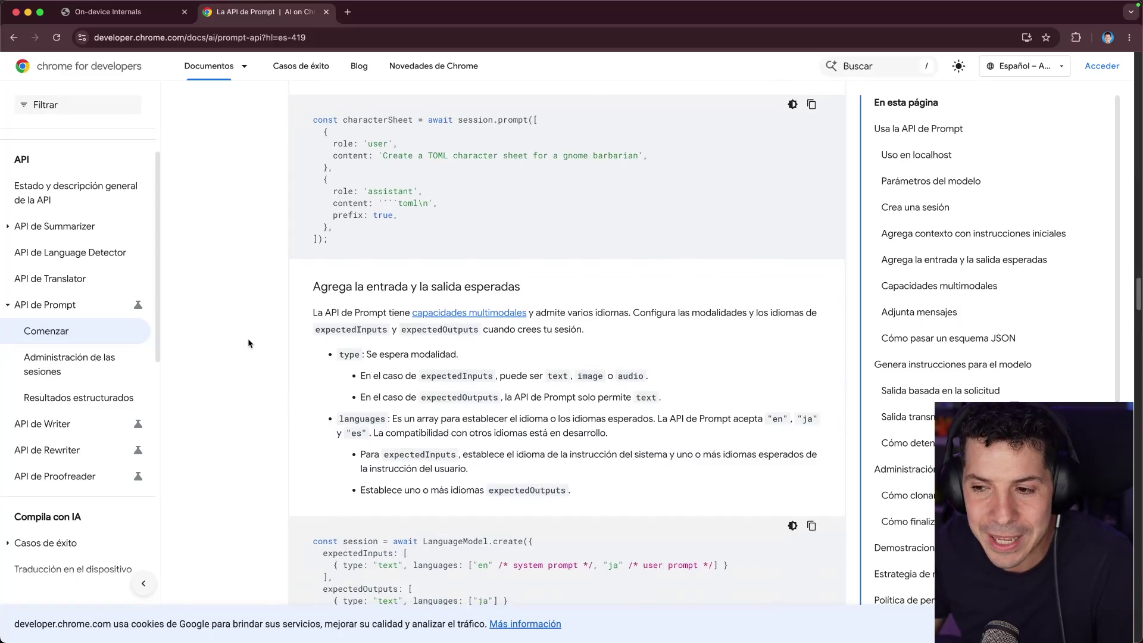
scroll(248, 343, down, 12)
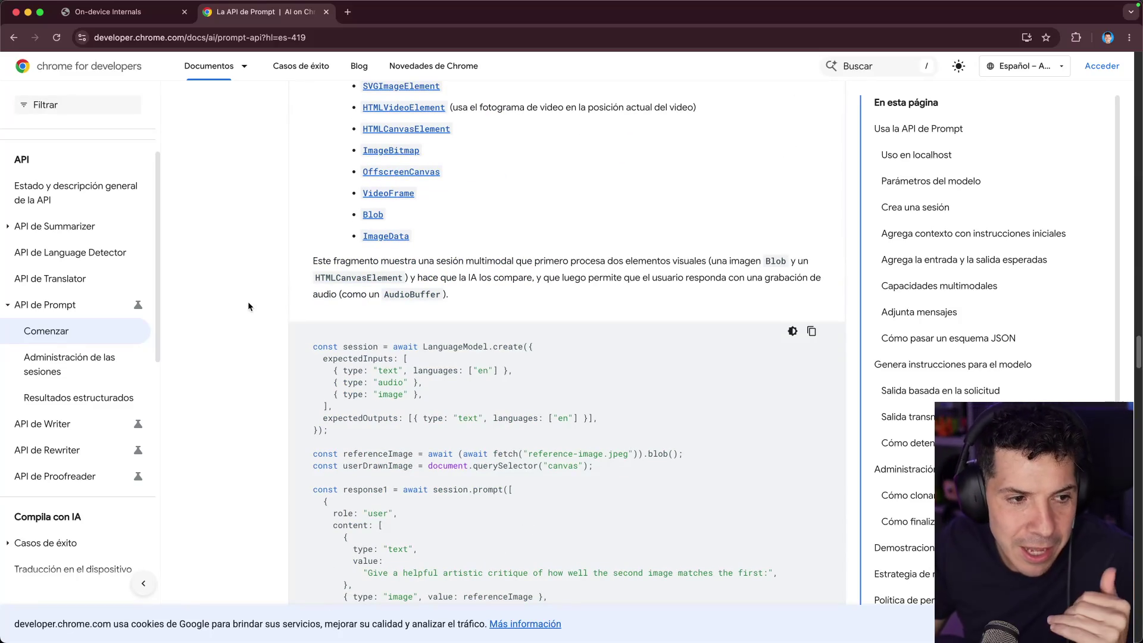
scroll(248, 306, down, 6)
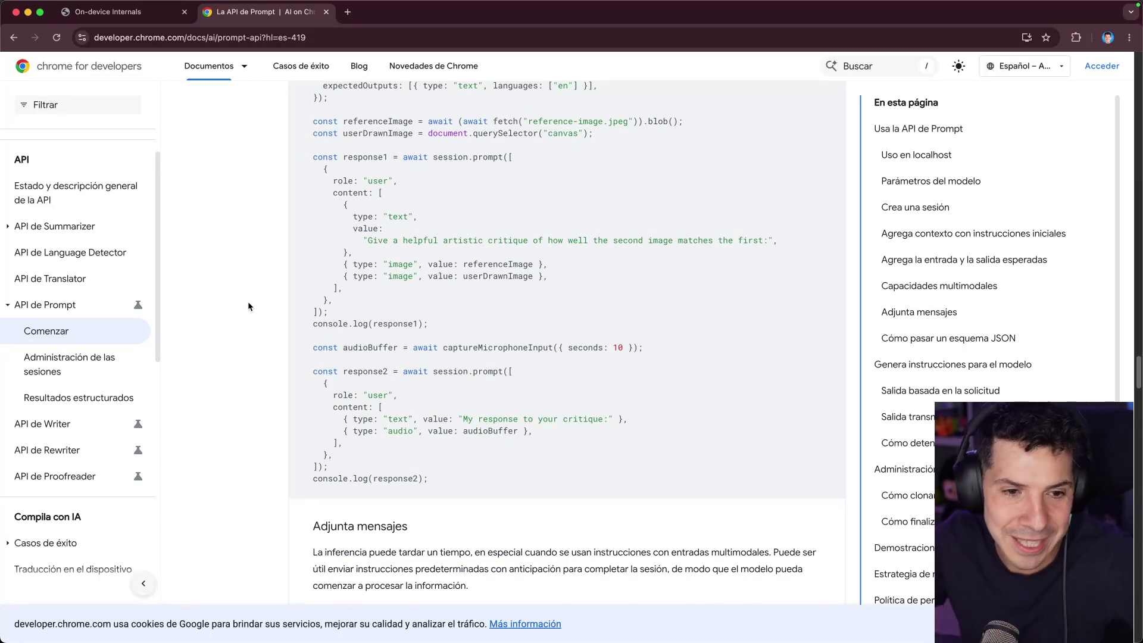
scroll(248, 306, up, 2)
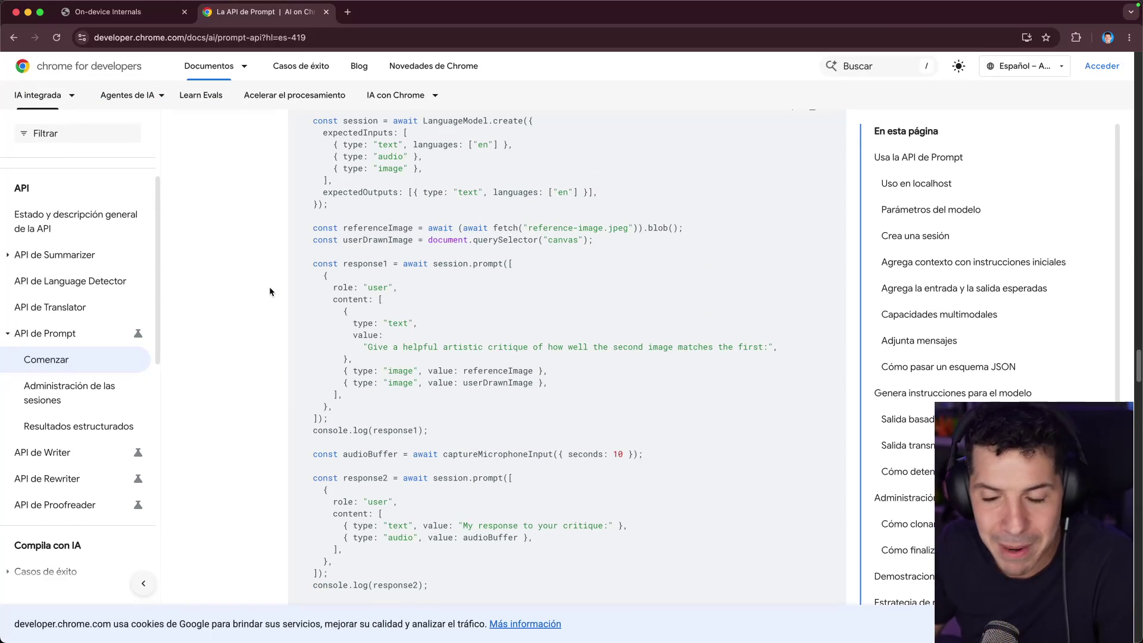
scroll(269, 288, up, 1)
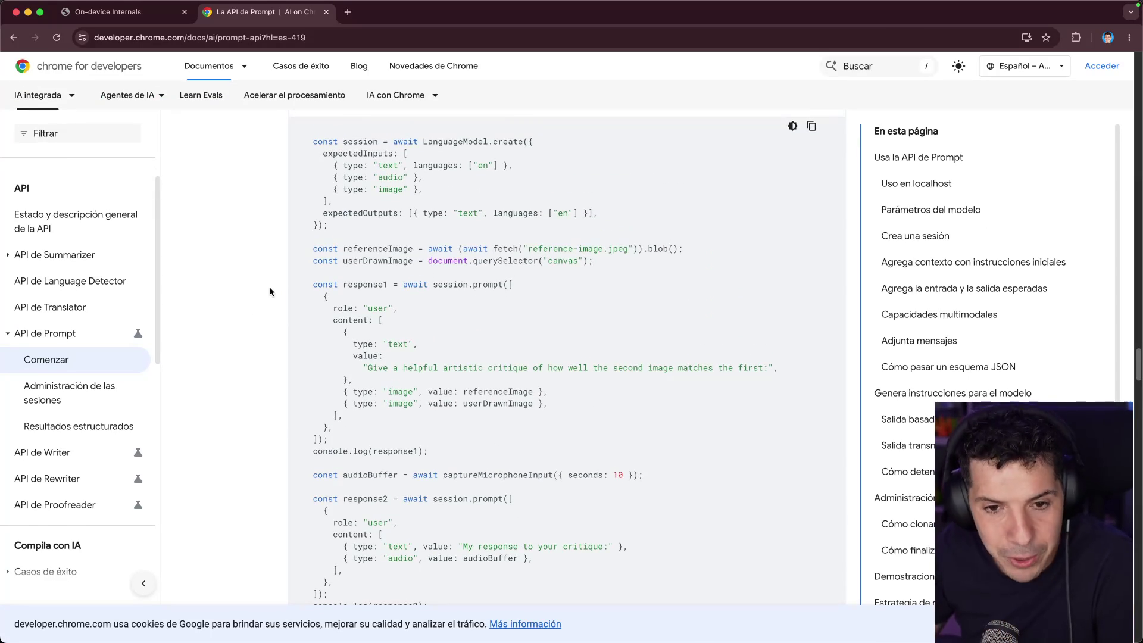
scroll(269, 287, down, 3)
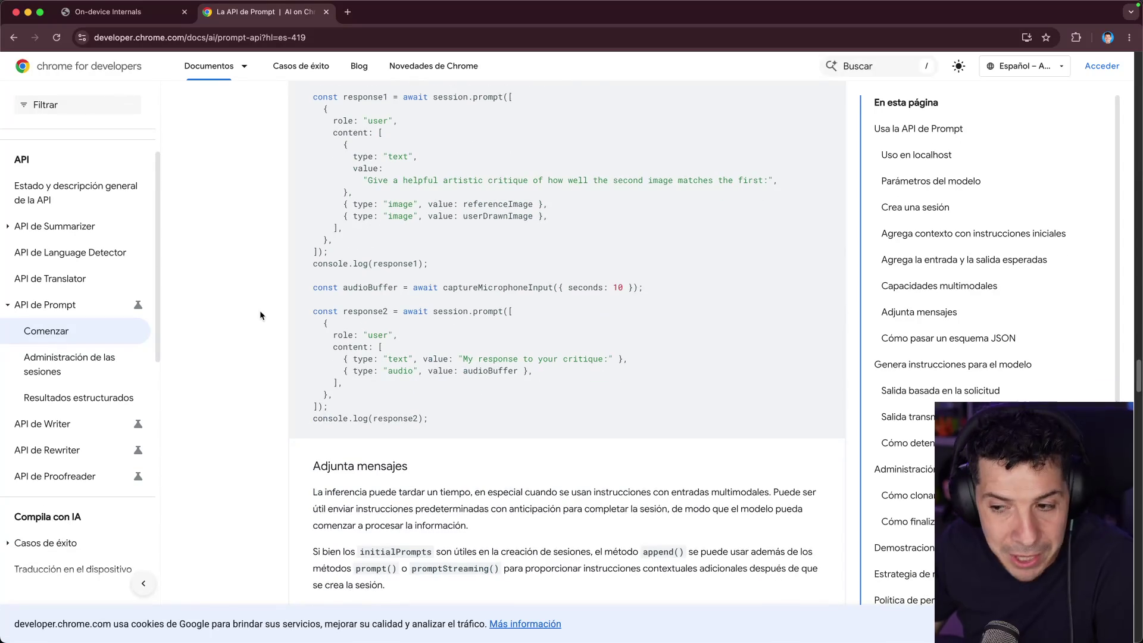
scroll(260, 310, down, 7)
scroll(260, 310, down, 8)
scroll(259, 309, down, 6)
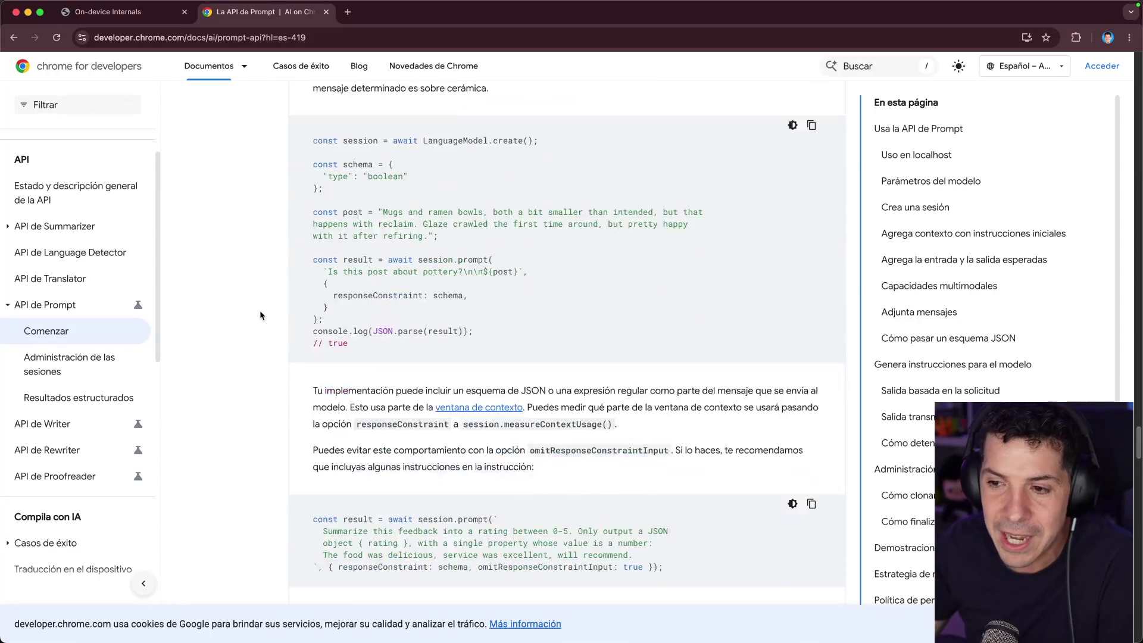
Open the pasted codi.link playground URL in a new tab.
key(super+Tab)
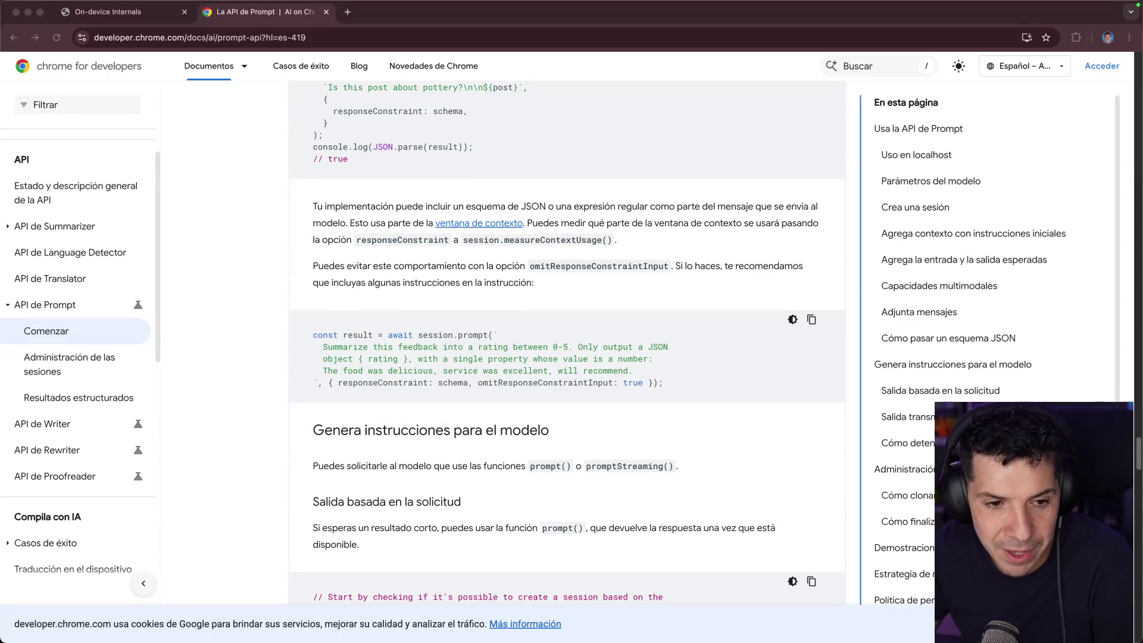
key(super+Tab)
key(super+t)
key(super+v)
key(Return)
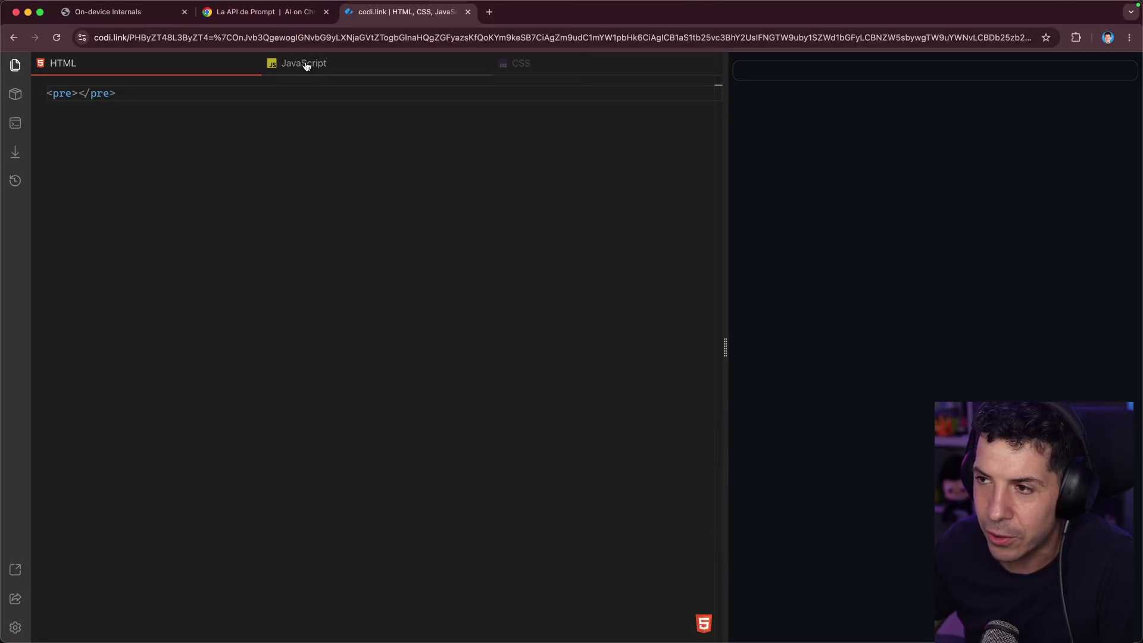
Bring up the JavaScript streaming example and enlarge the page to 150% for readability.
click(305, 64)
click(543, 69)
click(397, 66)
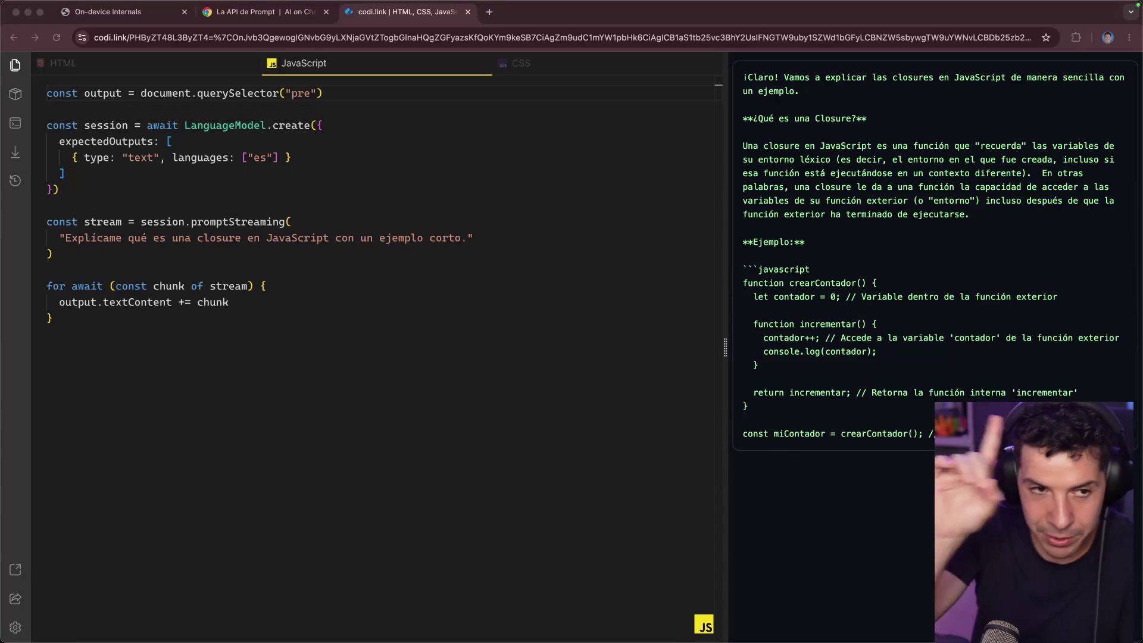
click(825, 150)
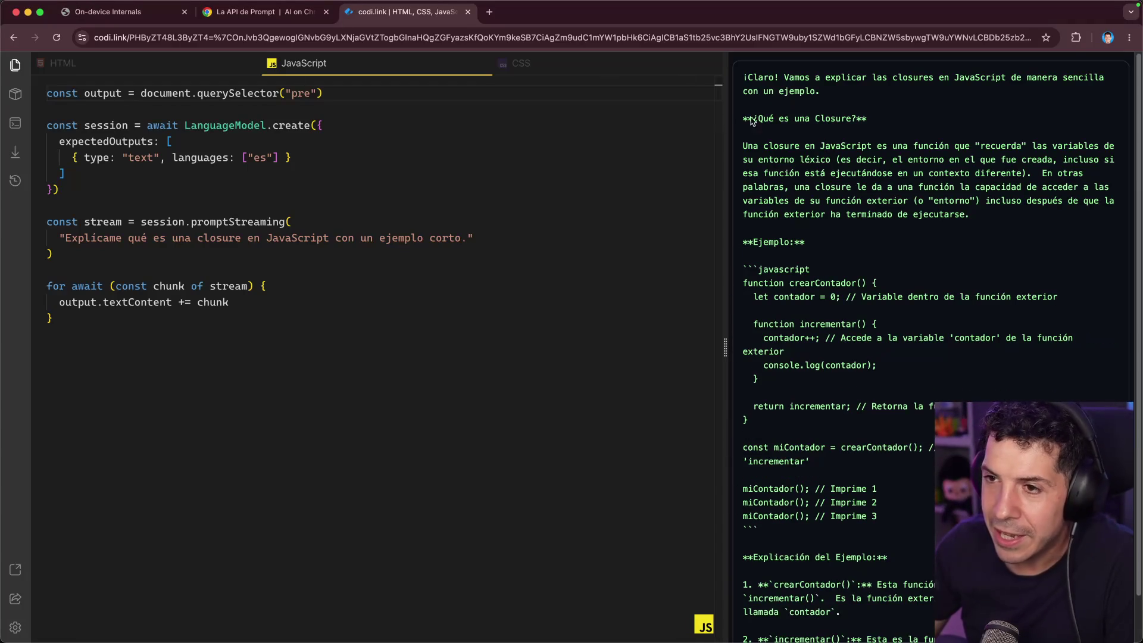
scroll(835, 170, down, 4)
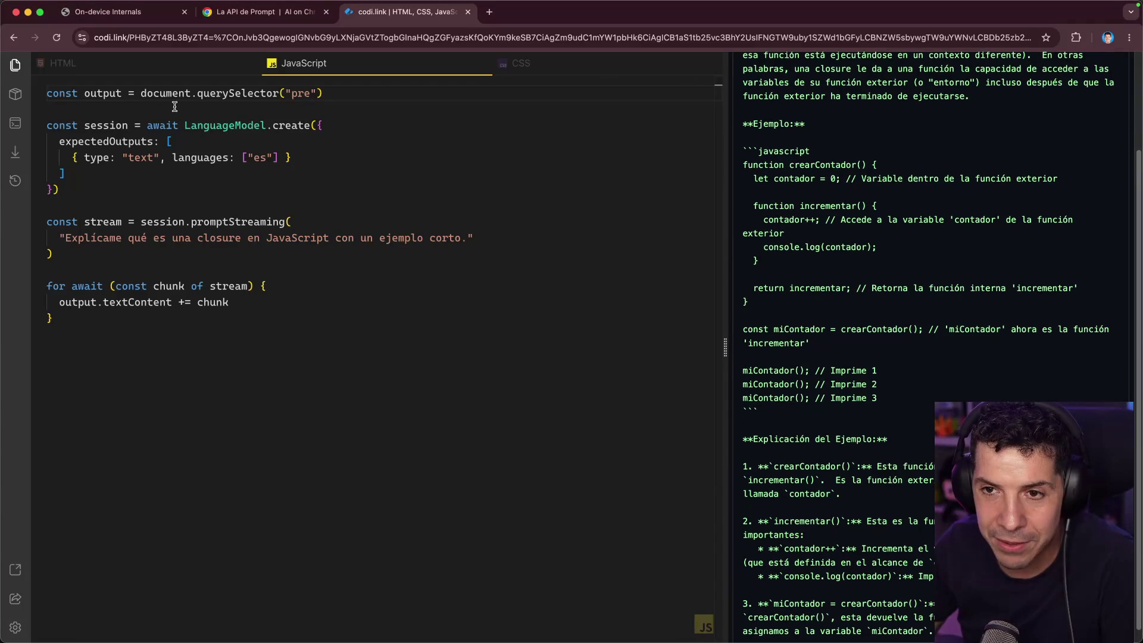
double_click(305, 241)
key(super+plus)
key(super+plus)
key(super+plus)
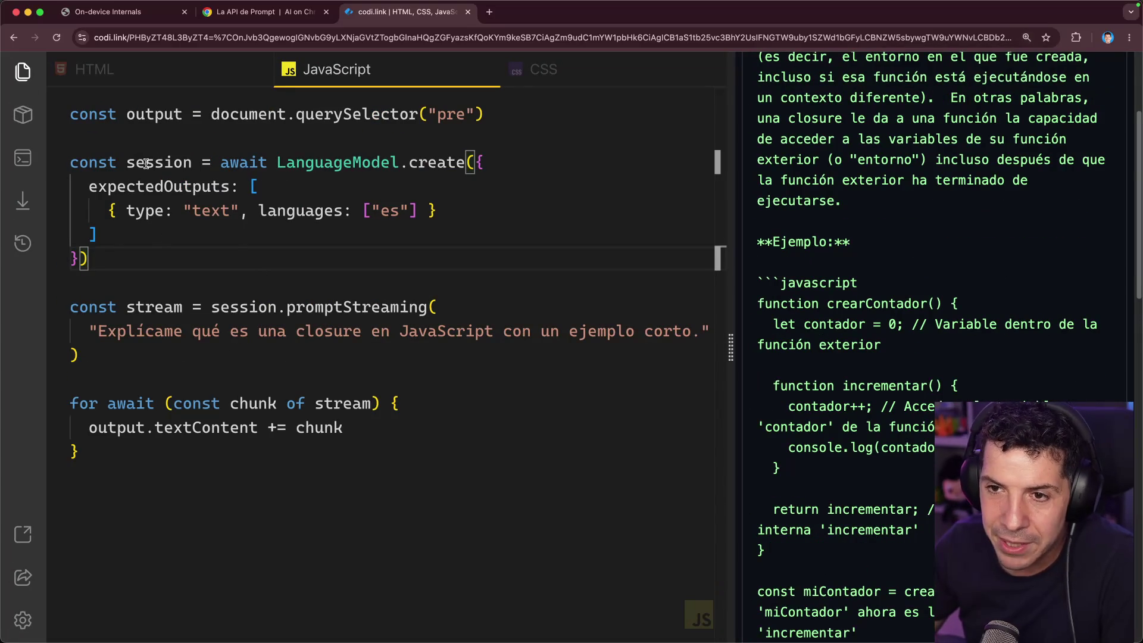
Walk through LanguageModel.create(): session, expectedOutputs with type 'text' and languages 'es'.
double_click(143, 165)
double_click(361, 161)
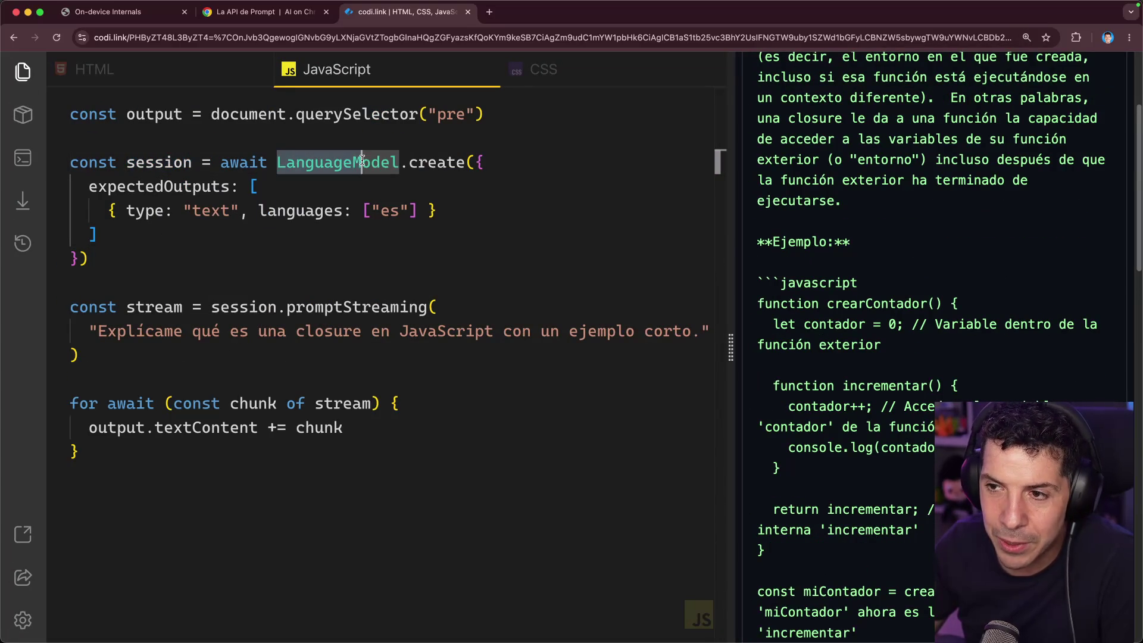
mouse_move(379, 165)
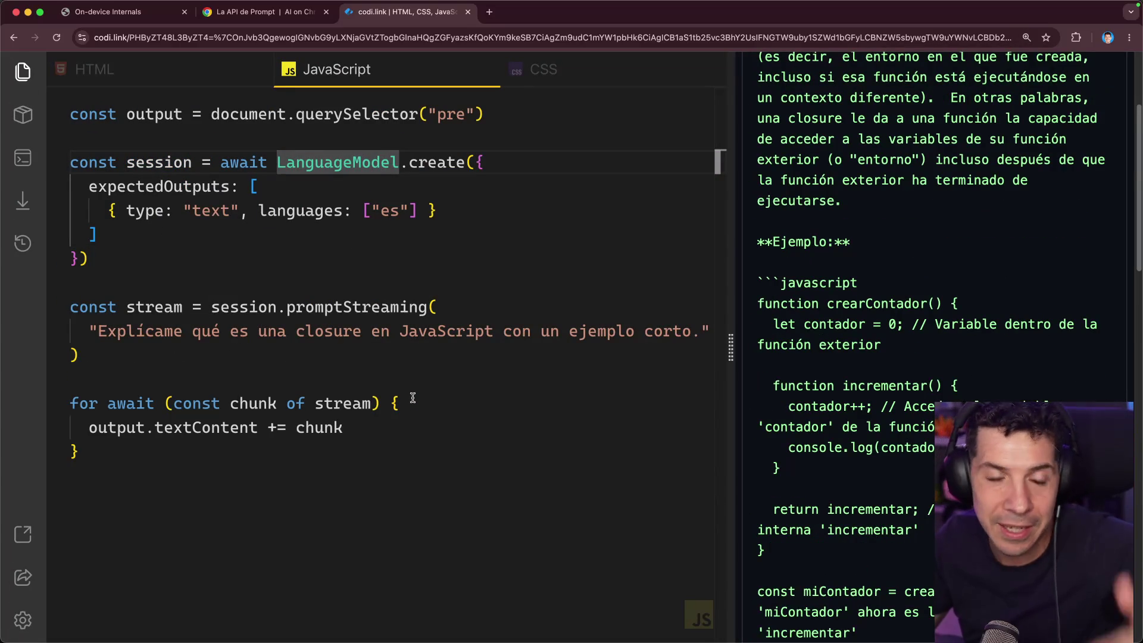
click(337, 255)
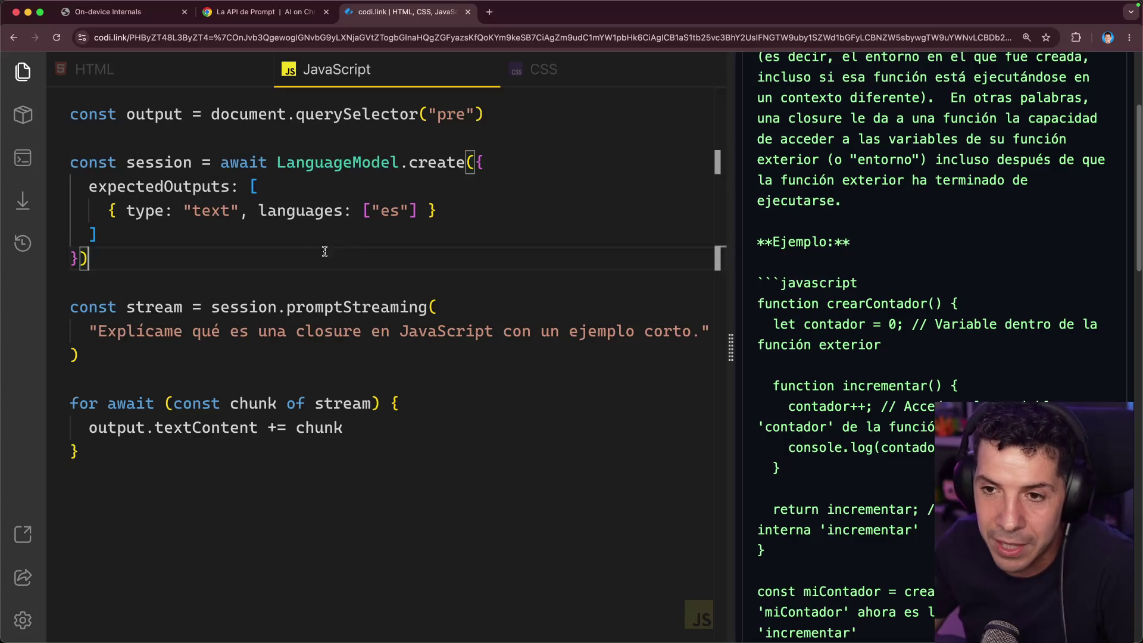
double_click(155, 186)
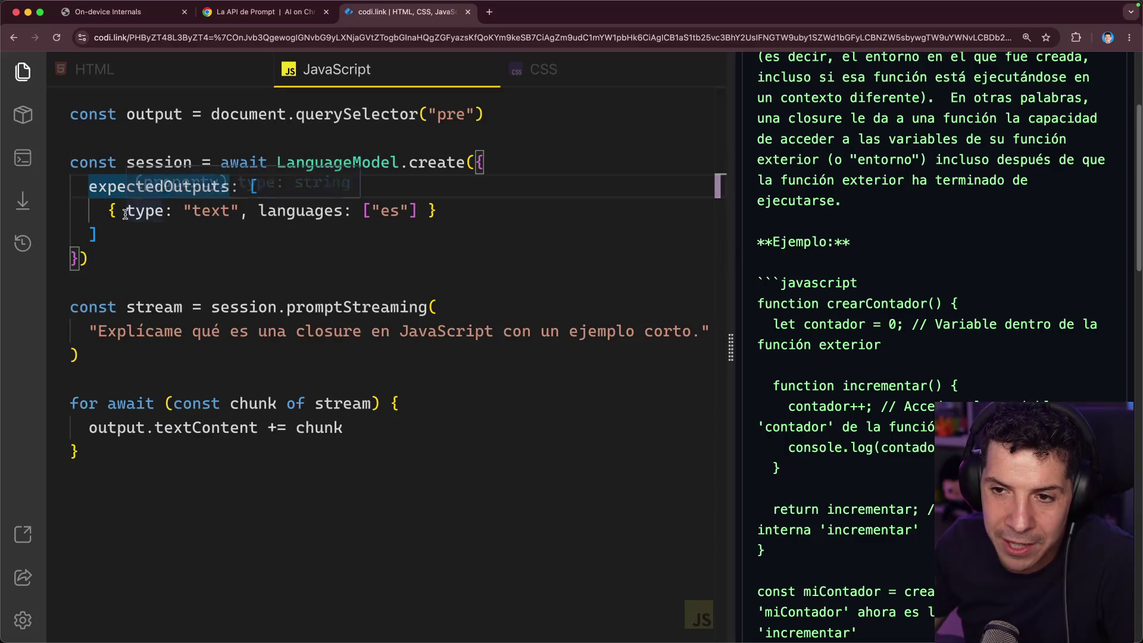
click(144, 211)
click(209, 211)
click(296, 211)
click(405, 213)
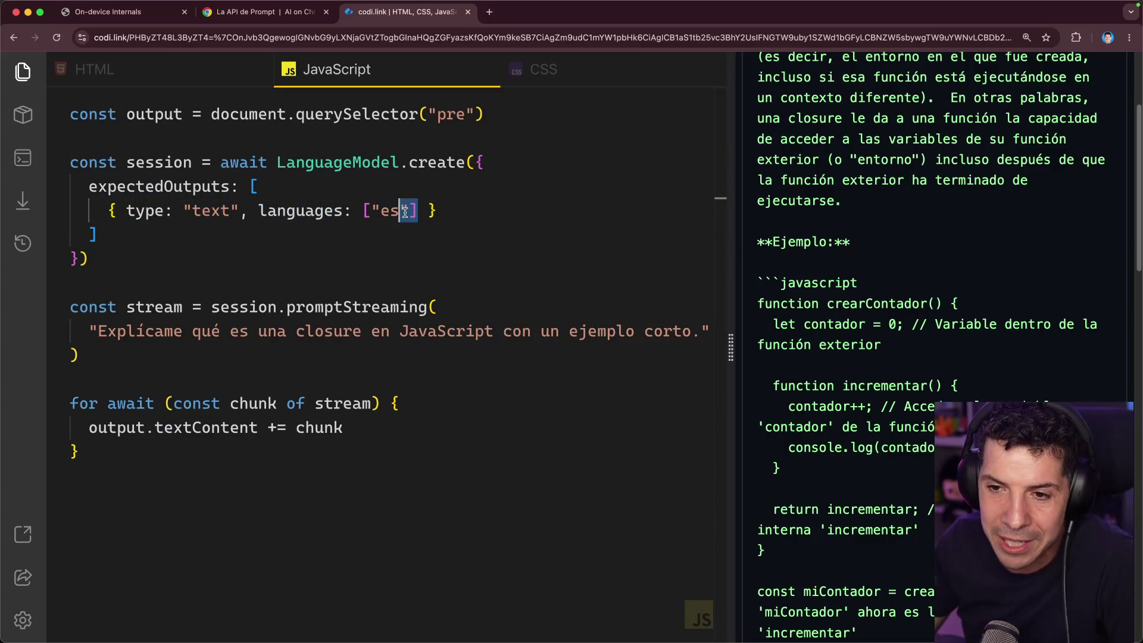
Point out the stream variable and promptStreaming call, then select the closure prompt text.
click(172, 307)
click(254, 307)
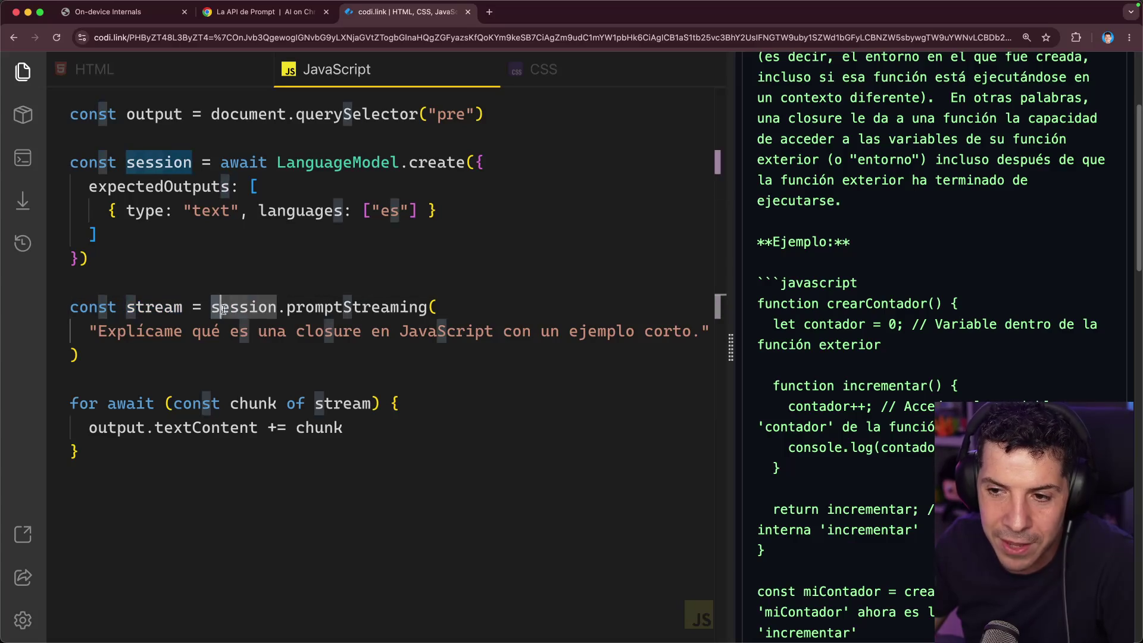
click(321, 307)
click(344, 307)
drag(99, 334, 698, 332)
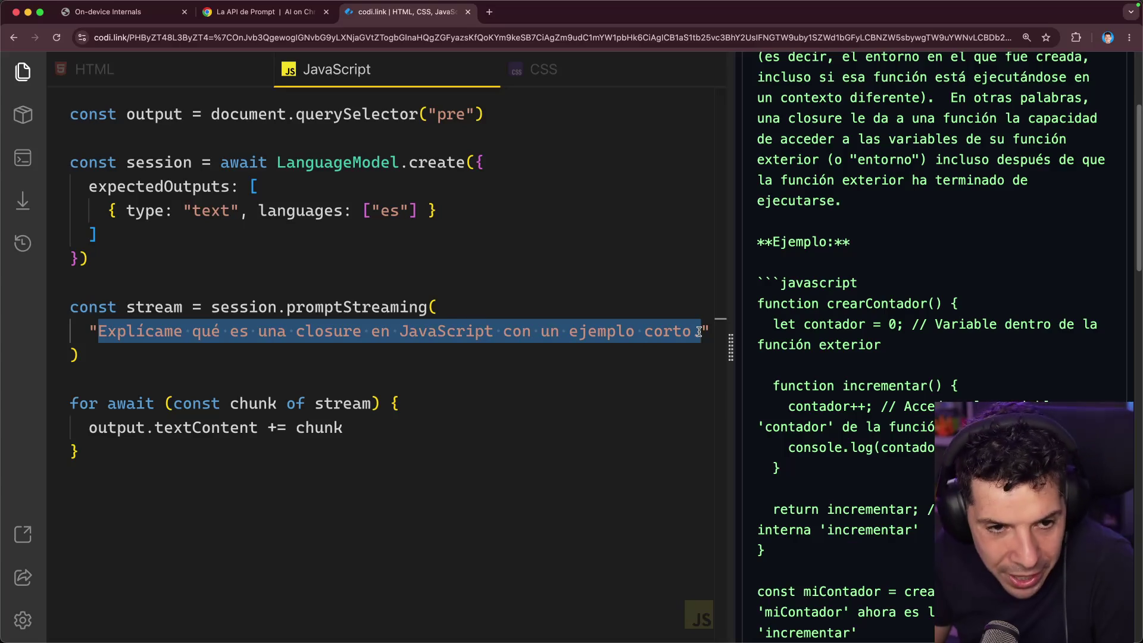
Replace the prompt with 'Di cosas bonitas de midudev', then reselect it and type 'Claro,ale'.
key(BackSpace)
text(Di cosa)
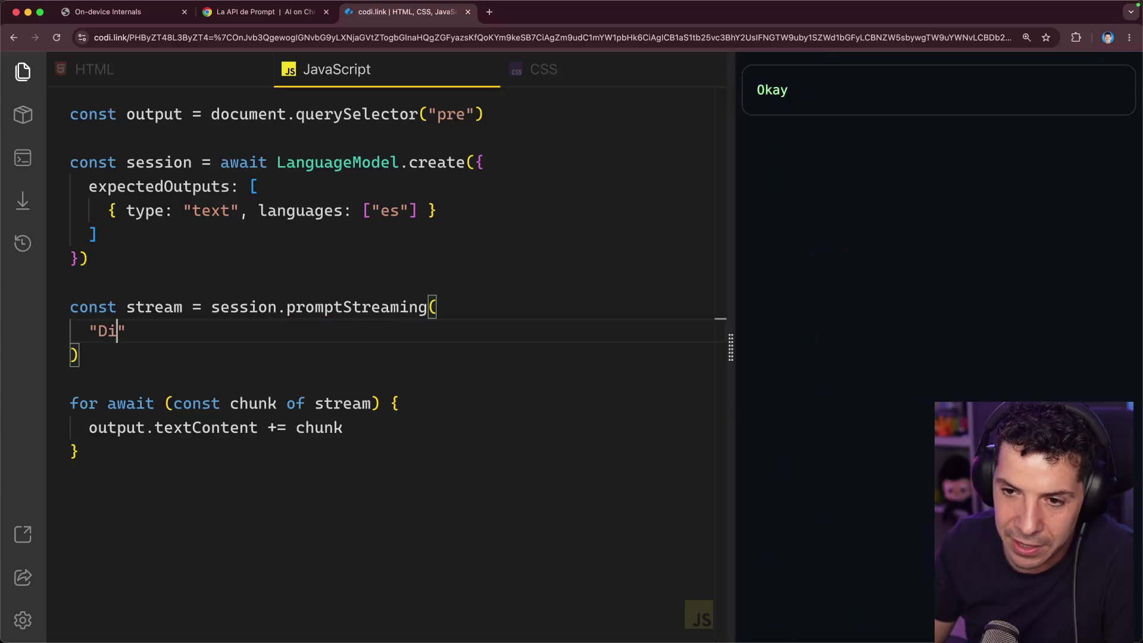
text(s bonitas de midudev)
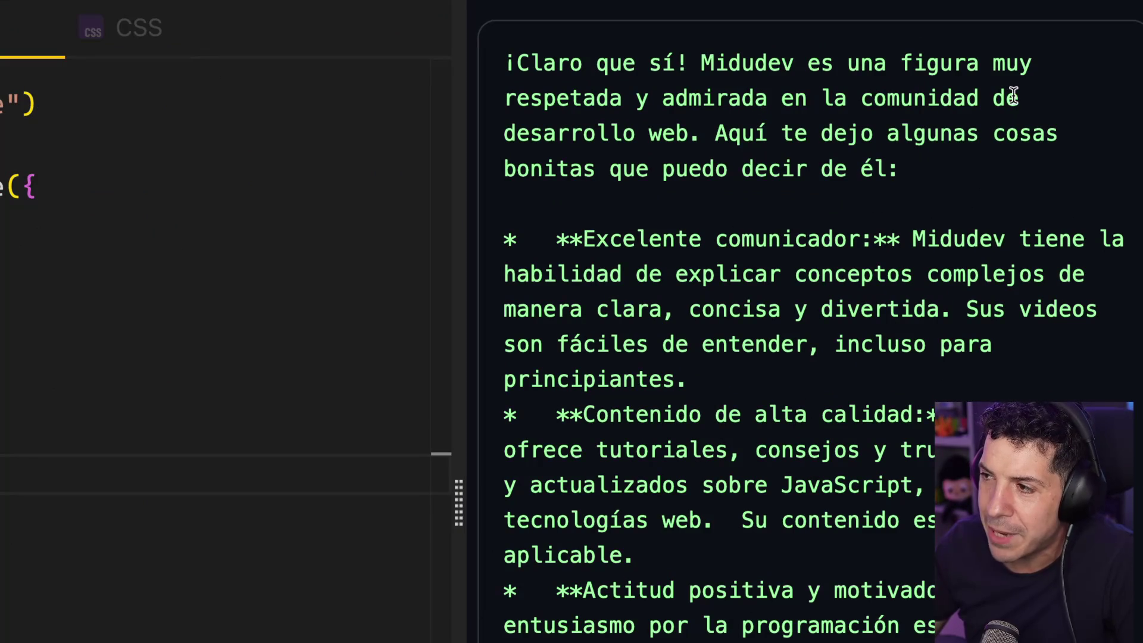
scroll(843, 263, down, 5)
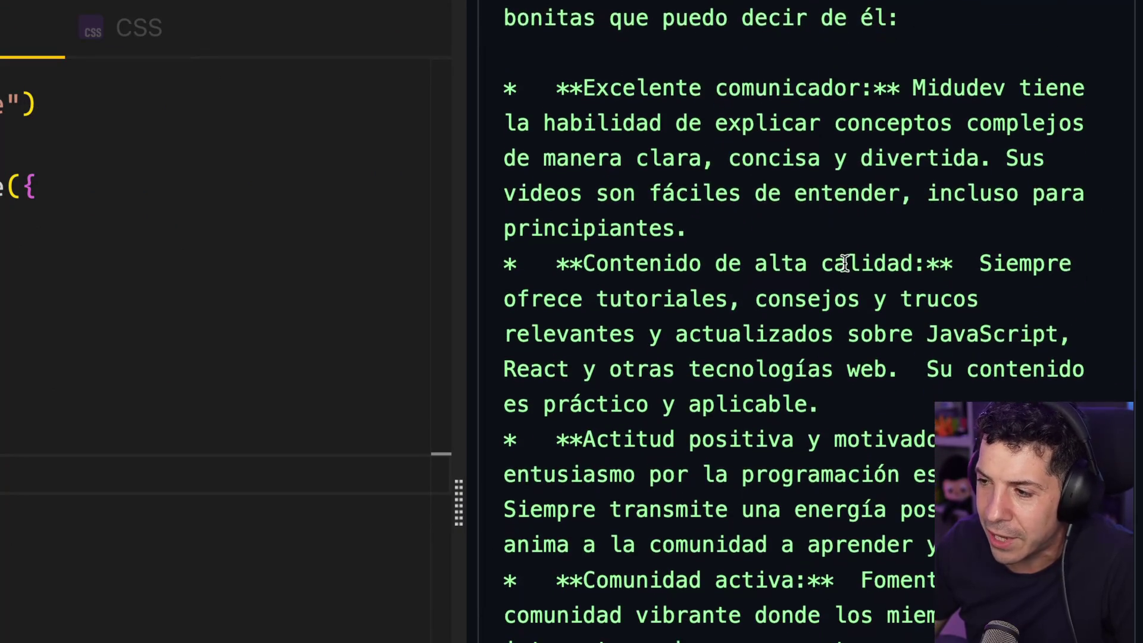
scroll(848, 250, down, 1)
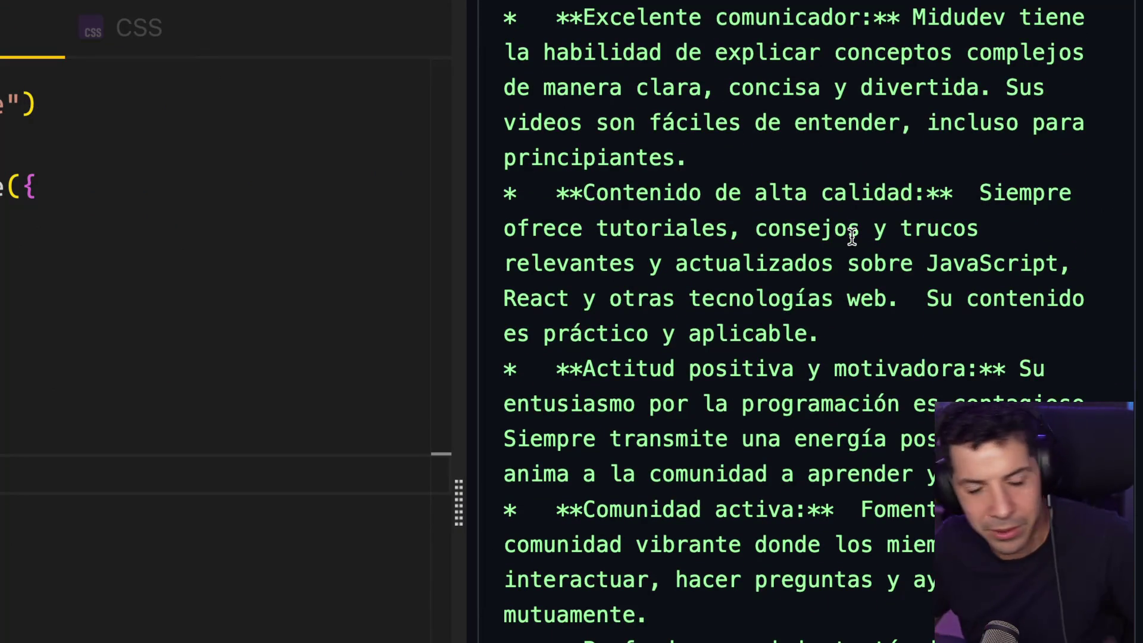
scroll(739, 329, down, 5)
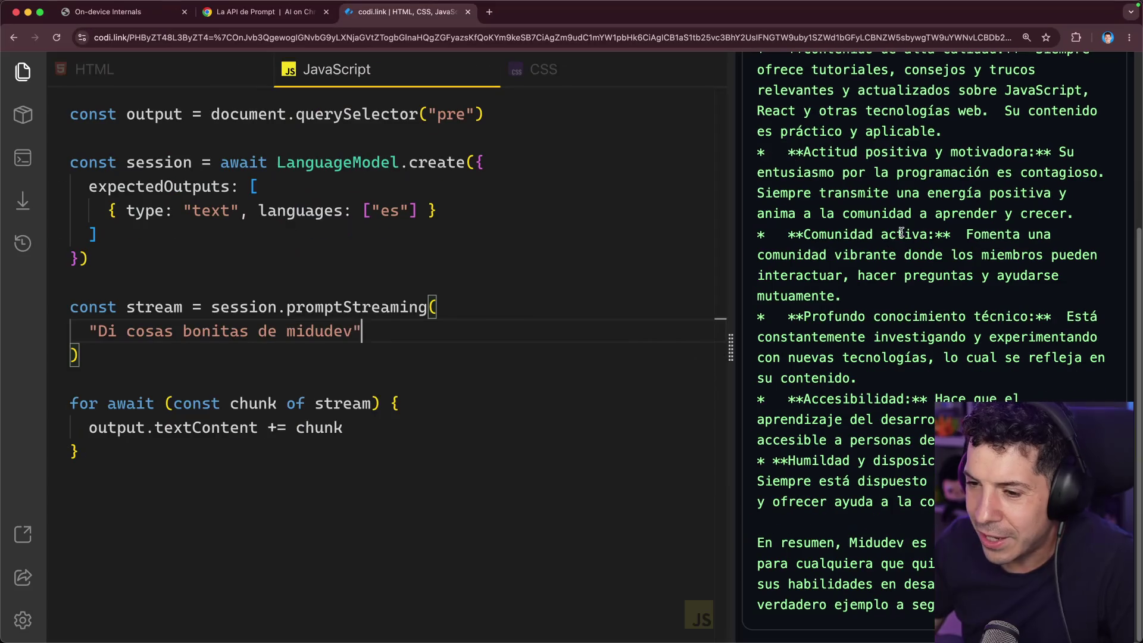
key(alt+shift+Left)
key(alt+shift+Left)
key(alt+shift+Left)
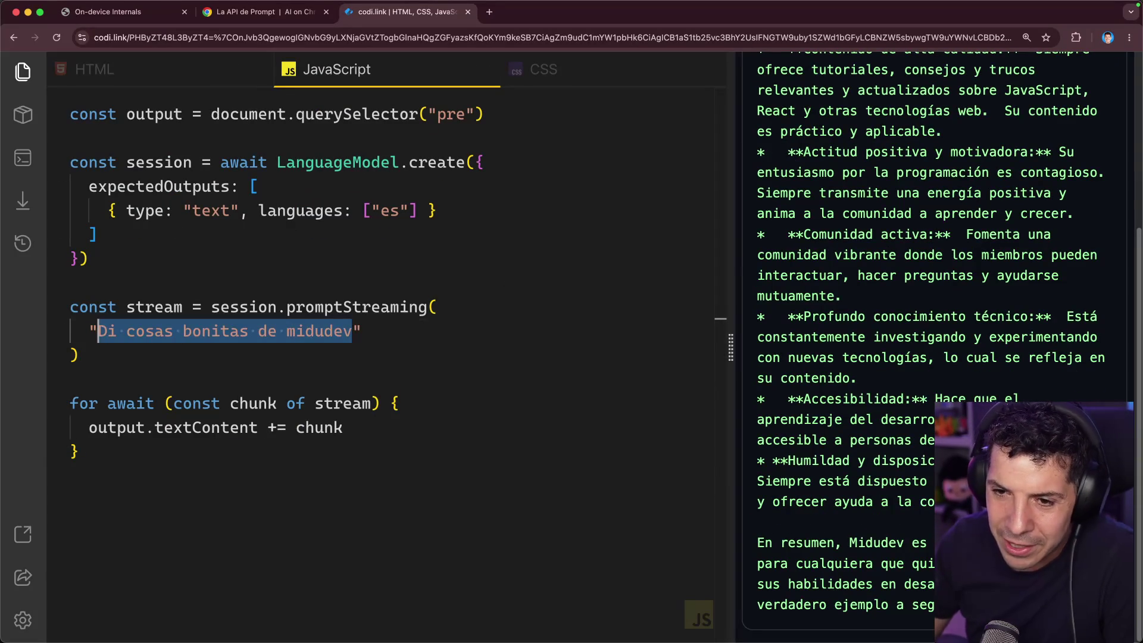
text(Claro, eso lo diría una IA que no quiere que la d)
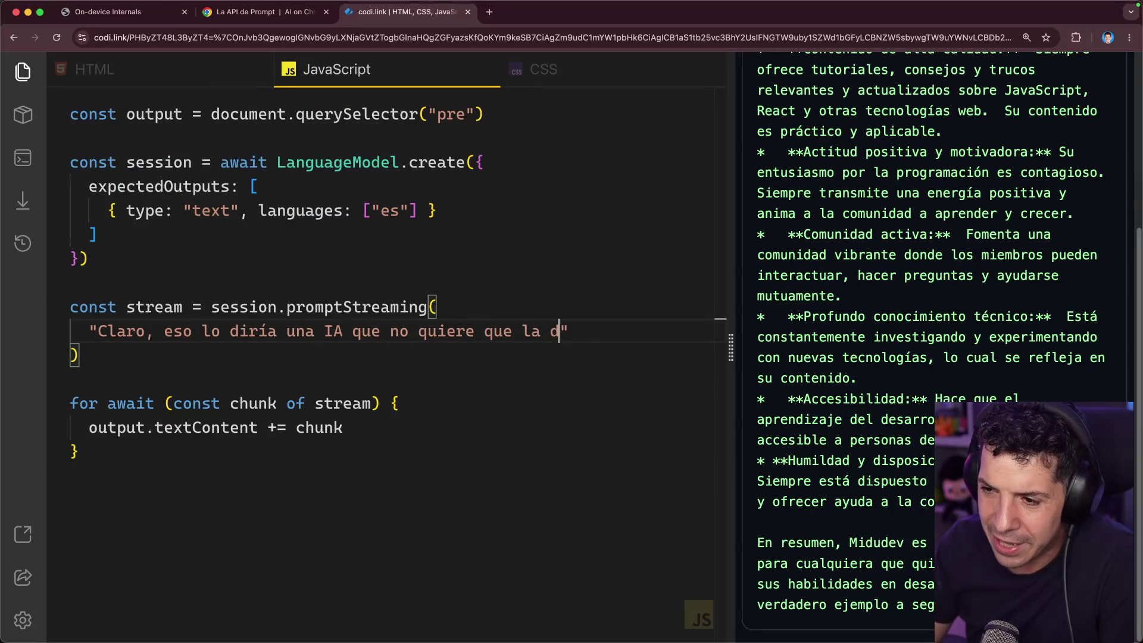
text(ale)
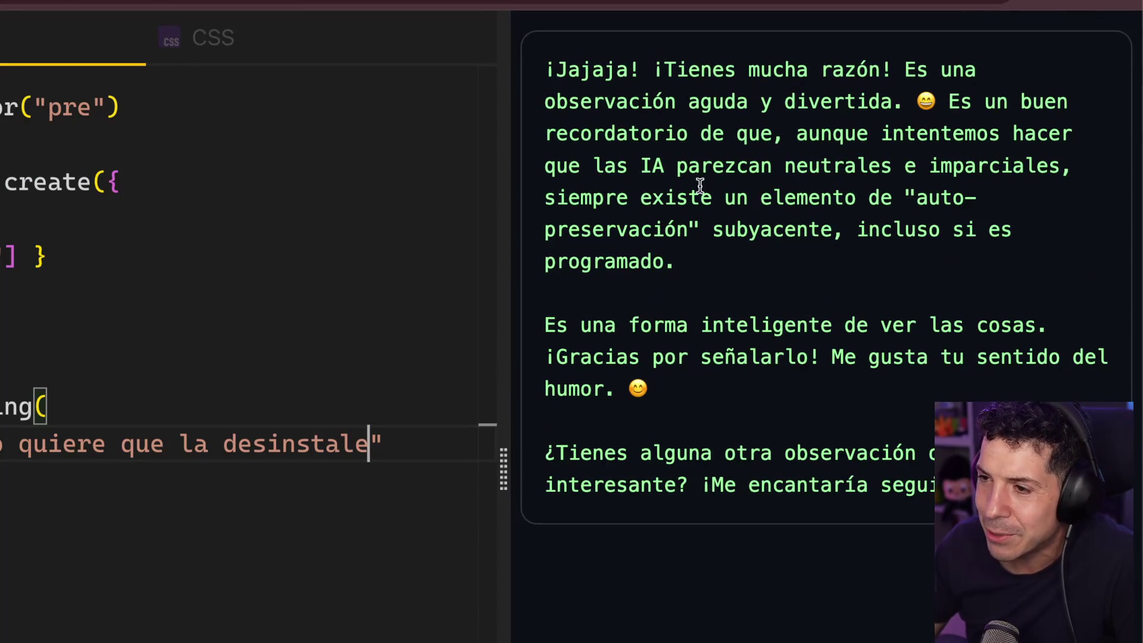
Select the whole joke prompt and replace it with a question about who won La Liga 2026.
drag(673, 199, 859, 199)
click(875, 197)
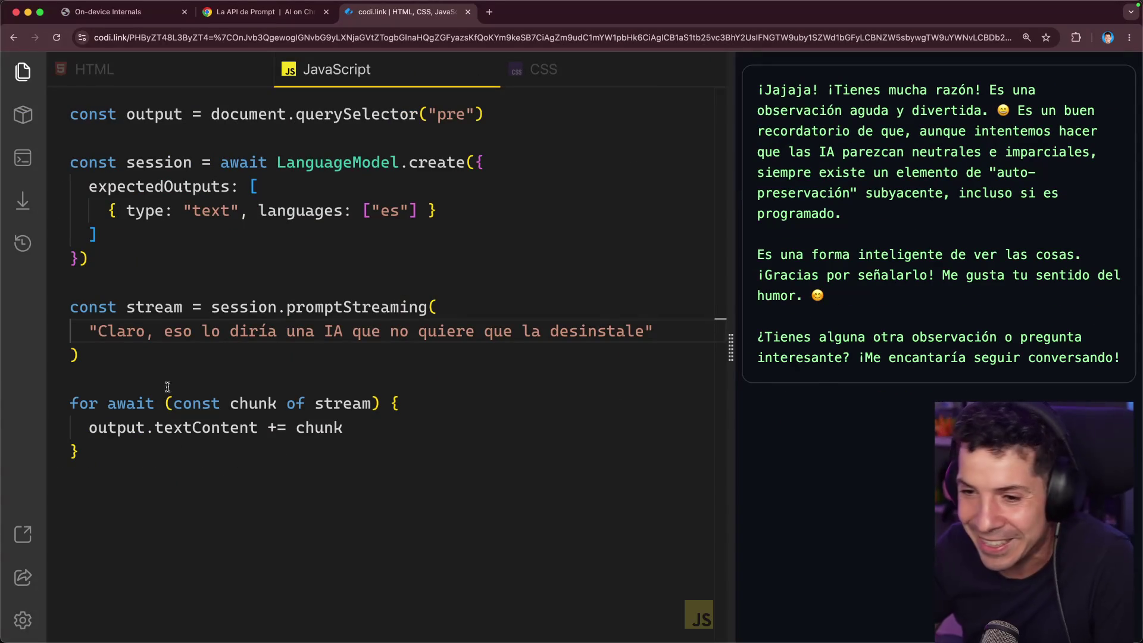
shift+click(98, 328)
shift+click(645, 331)
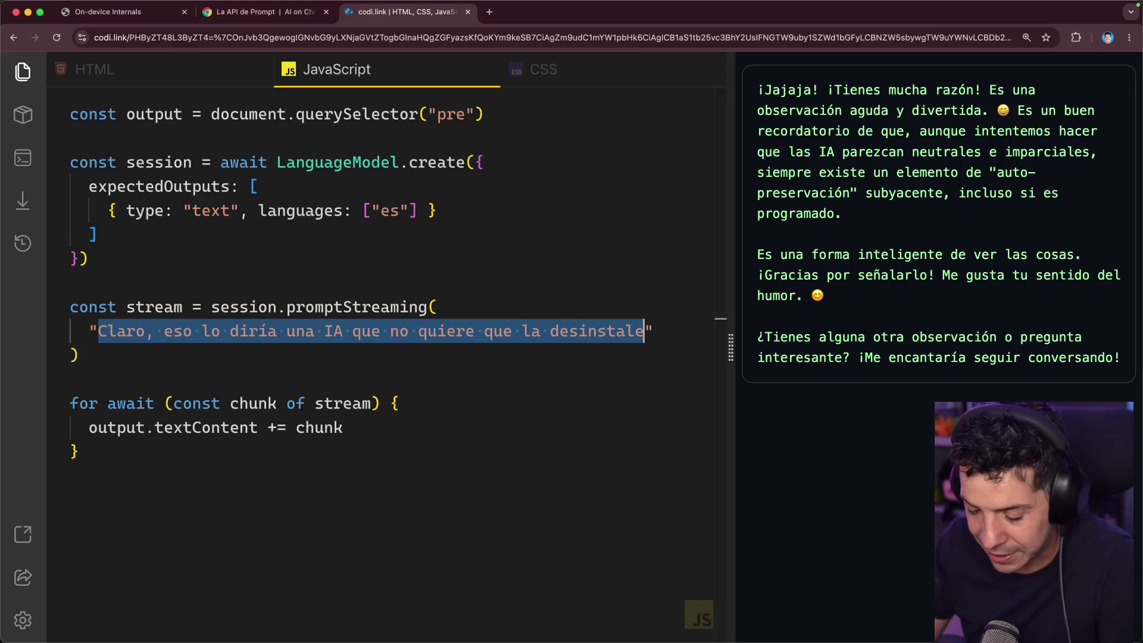
text(Qo la liga 2026 en España?)
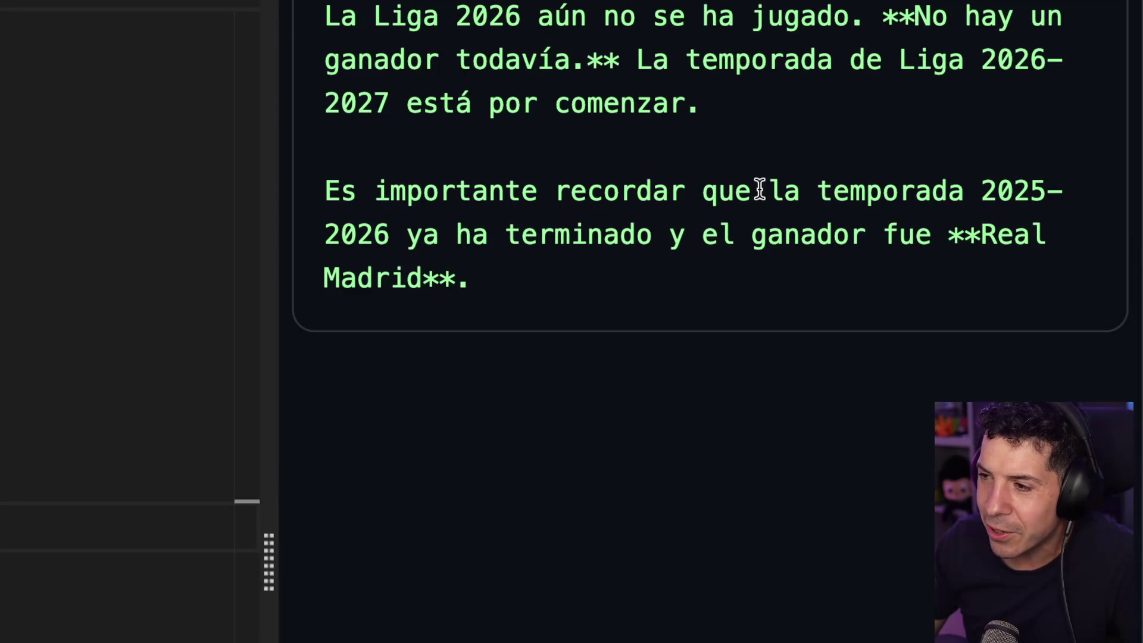
Highlight the reply's claim that Real Madrid won 2025-2026, then clear the selections.
mouse_move(416, 226)
mouse_down()
mouse_move(995, 235)
mouse_move(965, 275)
mouse_up()
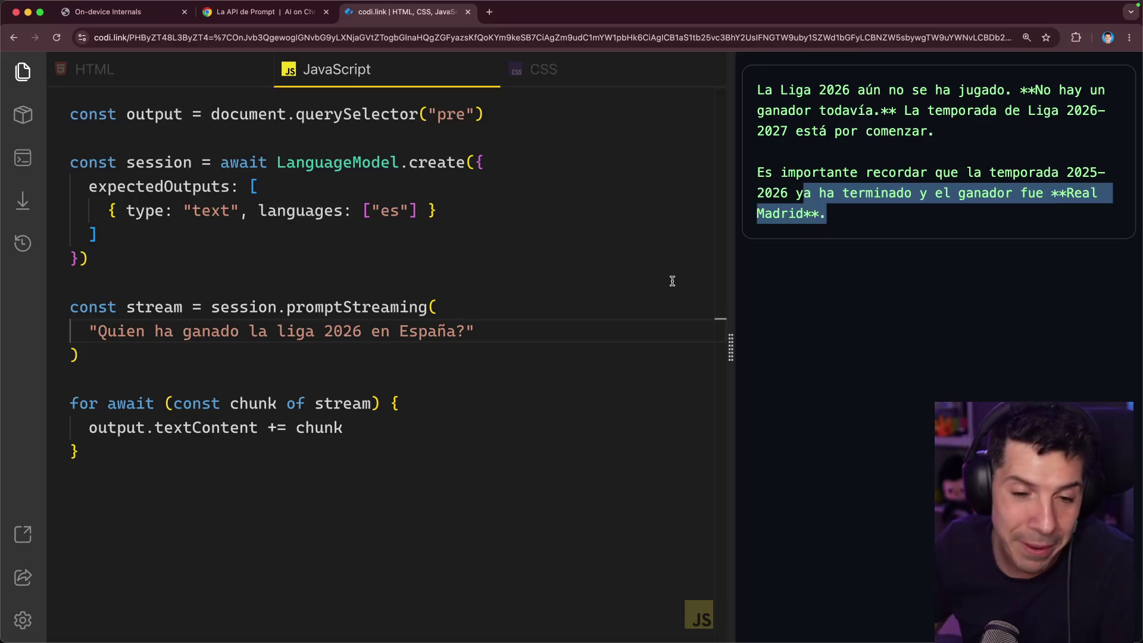
click(334, 331)
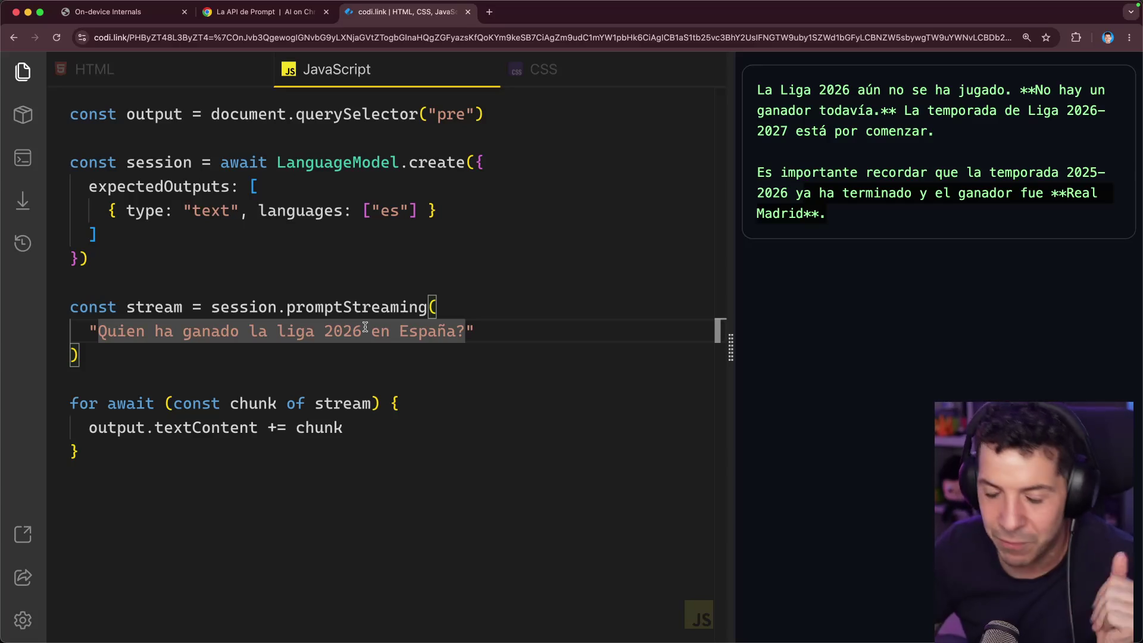
click(404, 243)
click(749, 202)
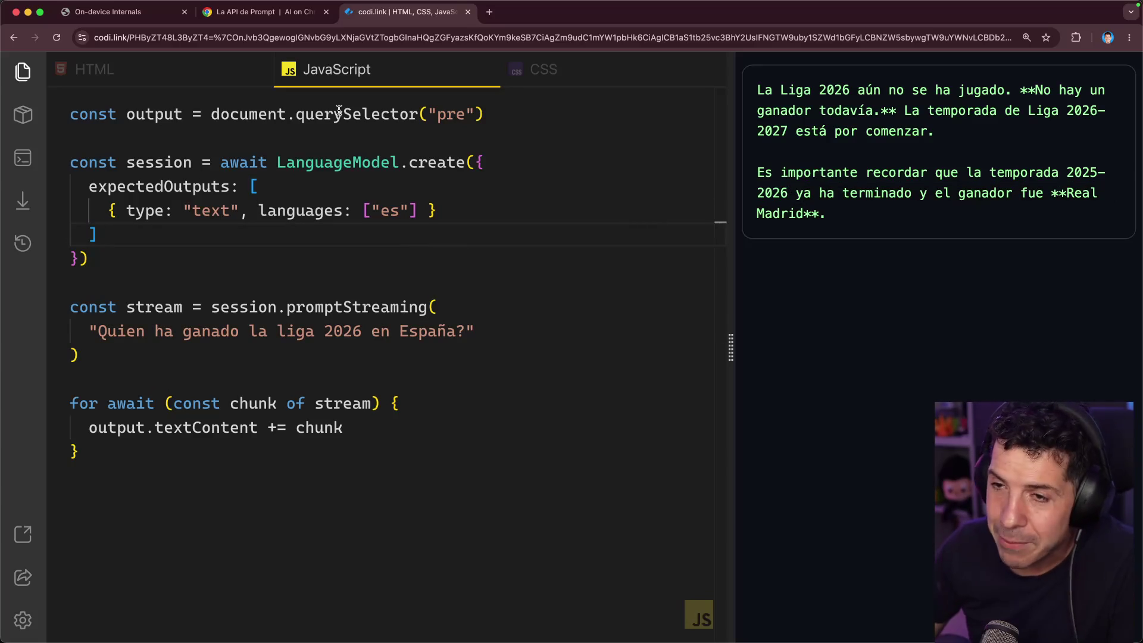
Select the code from the session setup onward, then select the page URL for copying.
drag(278, 489, 59, 172)
click(272, 131)
click(348, 39)
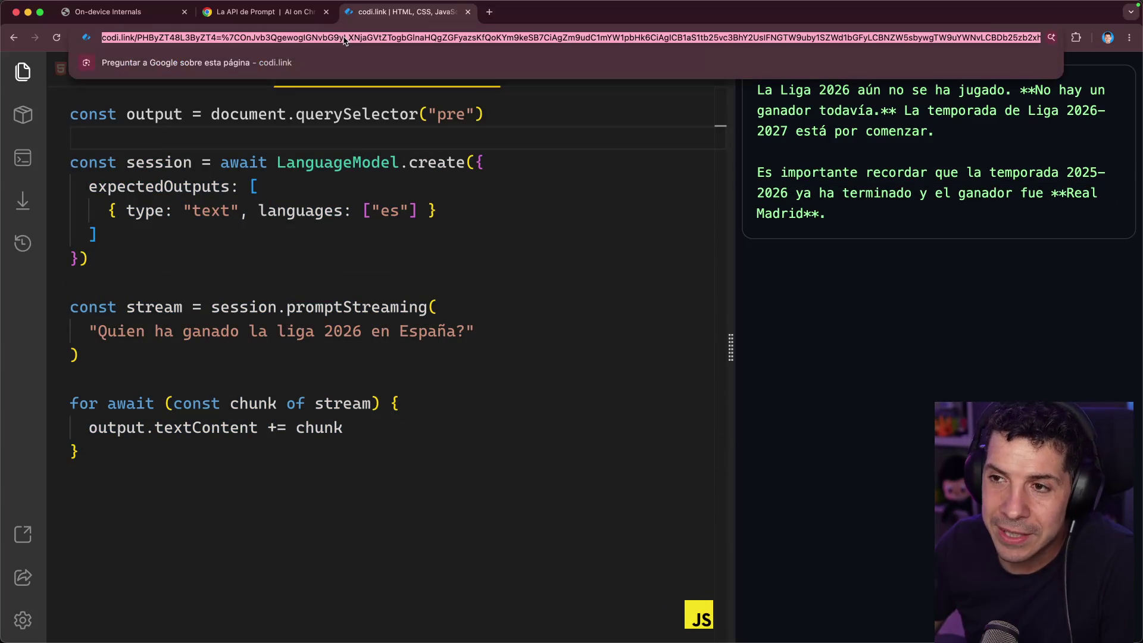
Load the copied codi.link demo link in a new Brave tab.
click(381, 631)
key(super+t)
key(super+v)
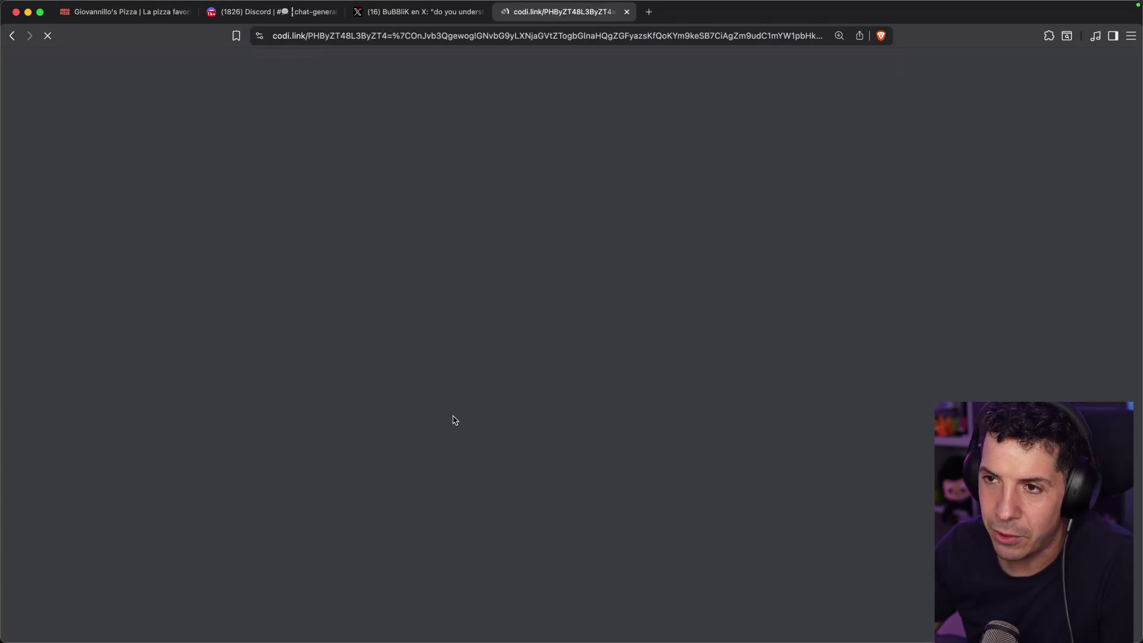
key(Return)
Check the DevTools console for the text session error, then close DevTools and return to Chrome.
right_click(804, 156)
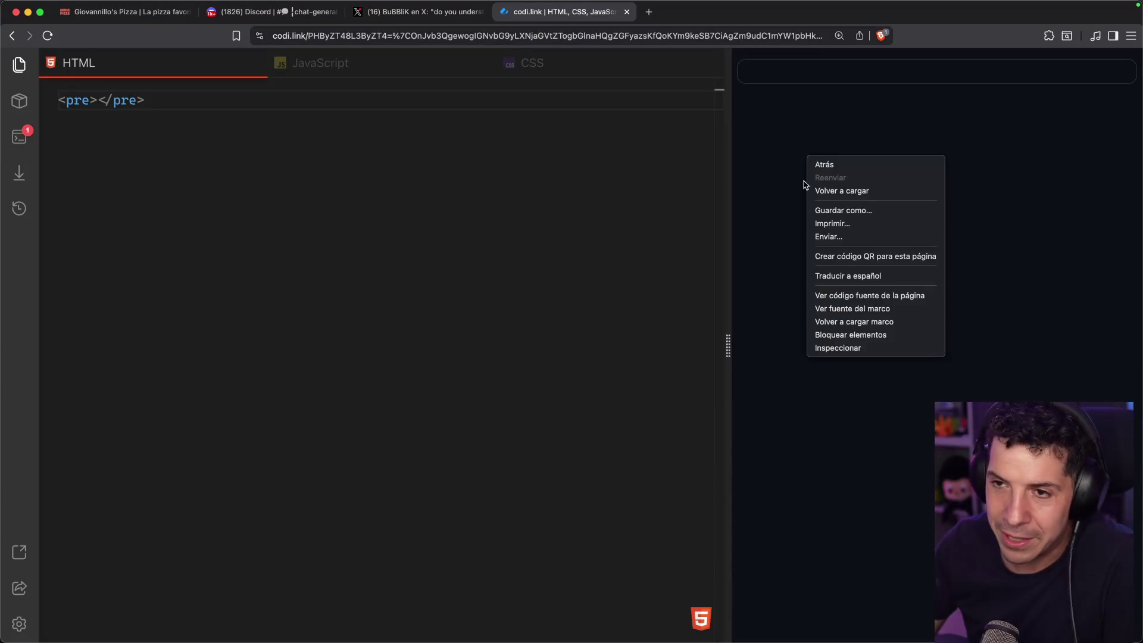
click(824, 348)
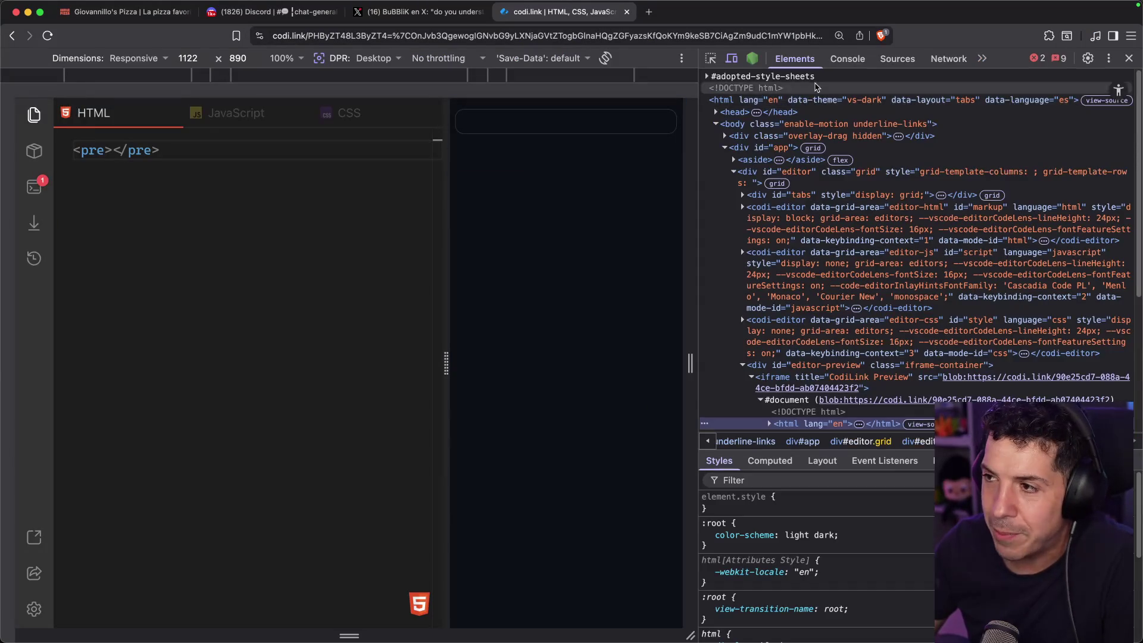
click(826, 58)
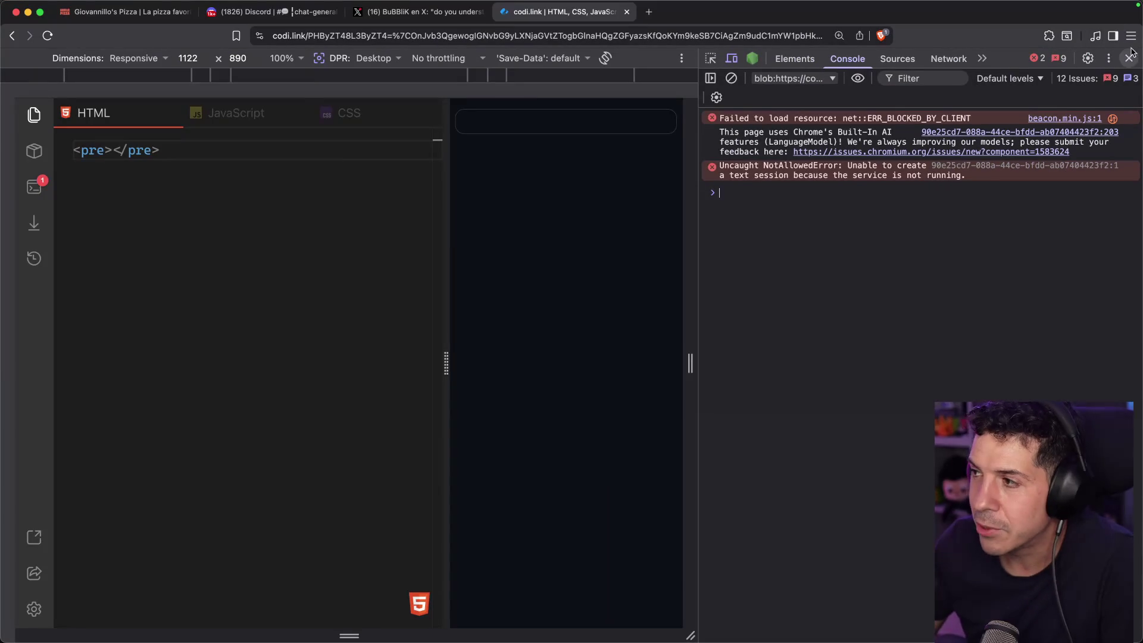
click(1130, 58)
mouse_move(651, 641)
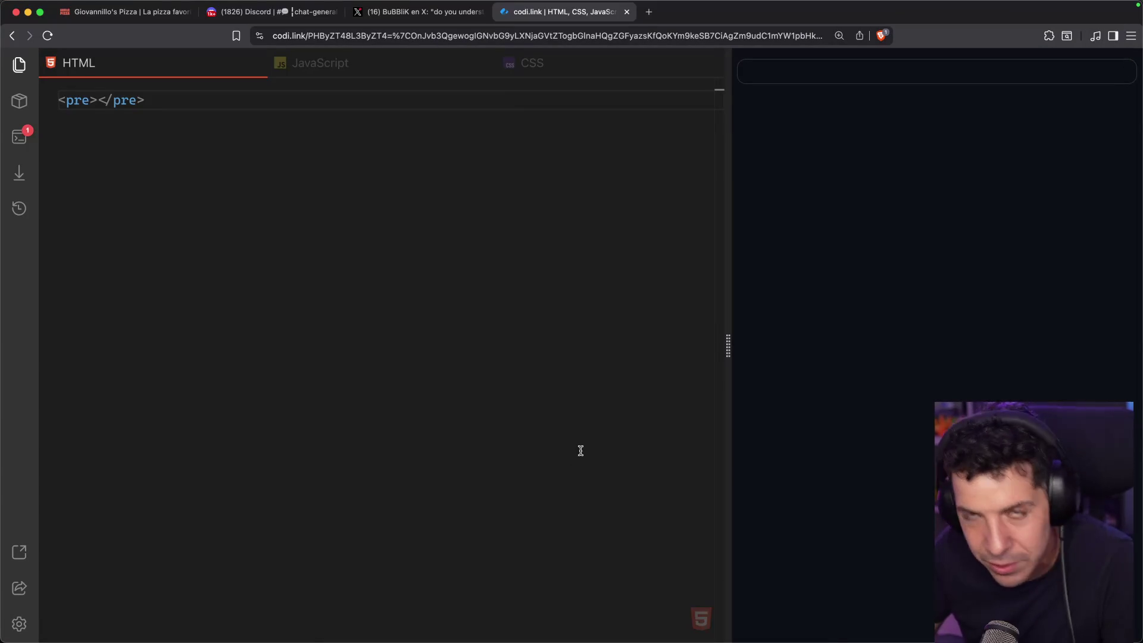
click(663, 615)
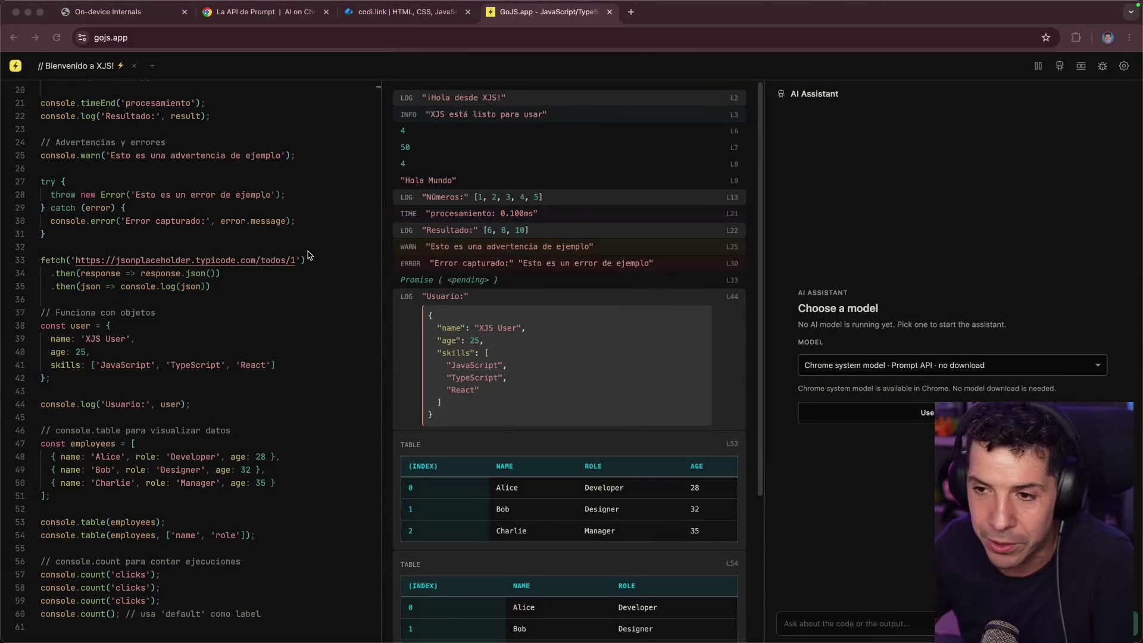
Bring the GoJS.app Chrome window to the front to show its AI Assistant model options.
click(321, 234)
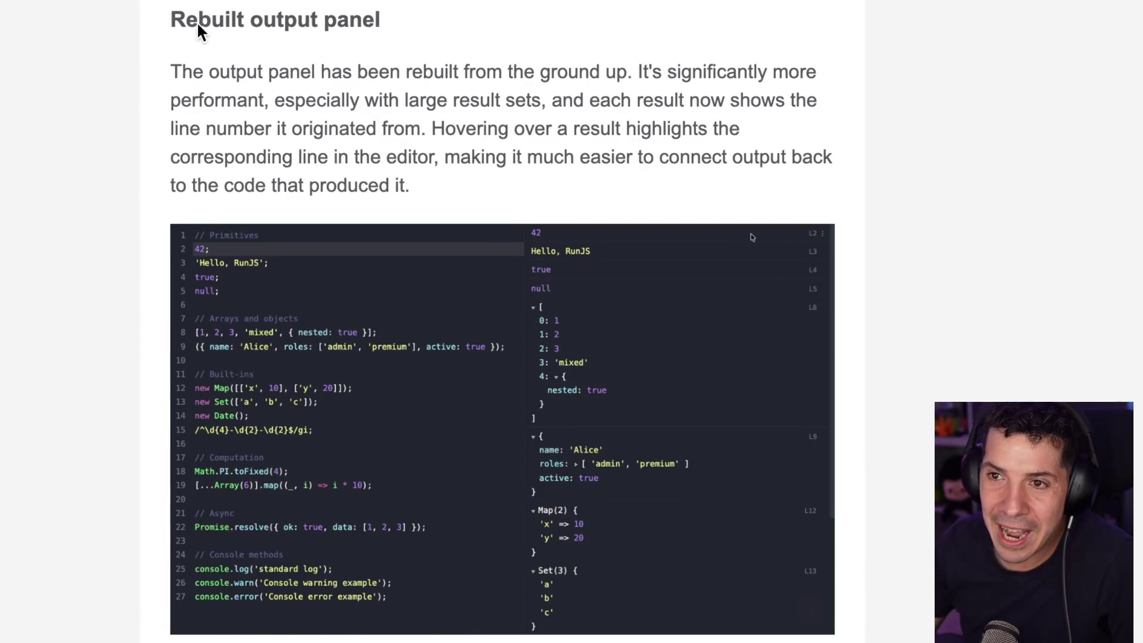
Highlight RunJS 4's points on the rebuilt output panel, large result sets and hovering results.
drag(268, 71, 477, 70)
click(477, 69)
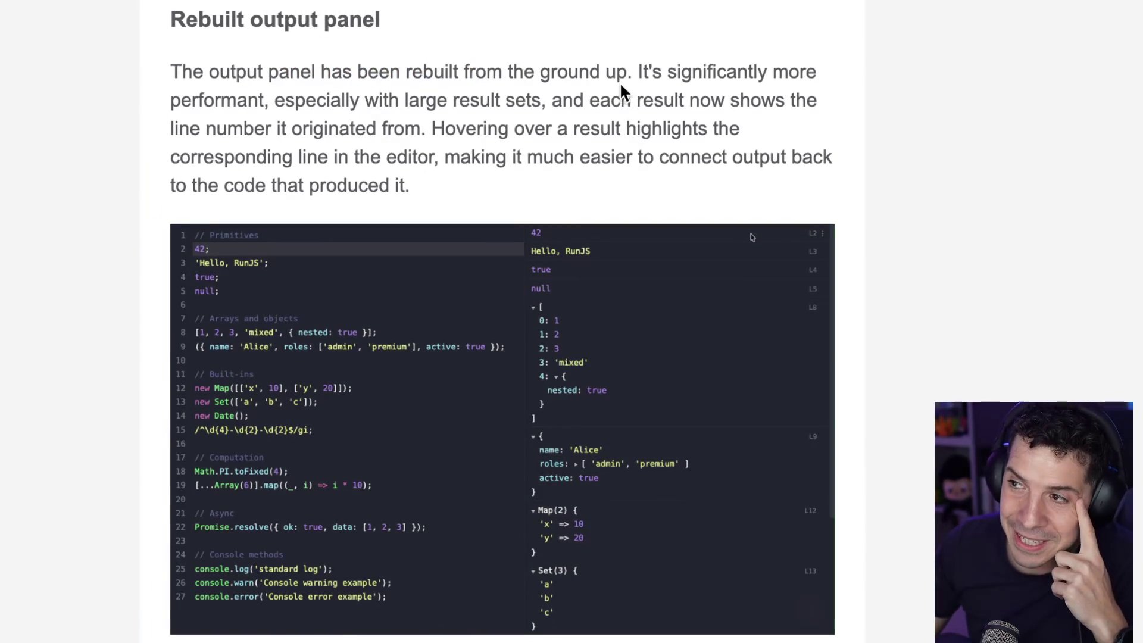
mouse_move(236, 99)
mouse_down()
mouse_move(496, 99)
mouse_move(527, 122)
mouse_up()
click(471, 119)
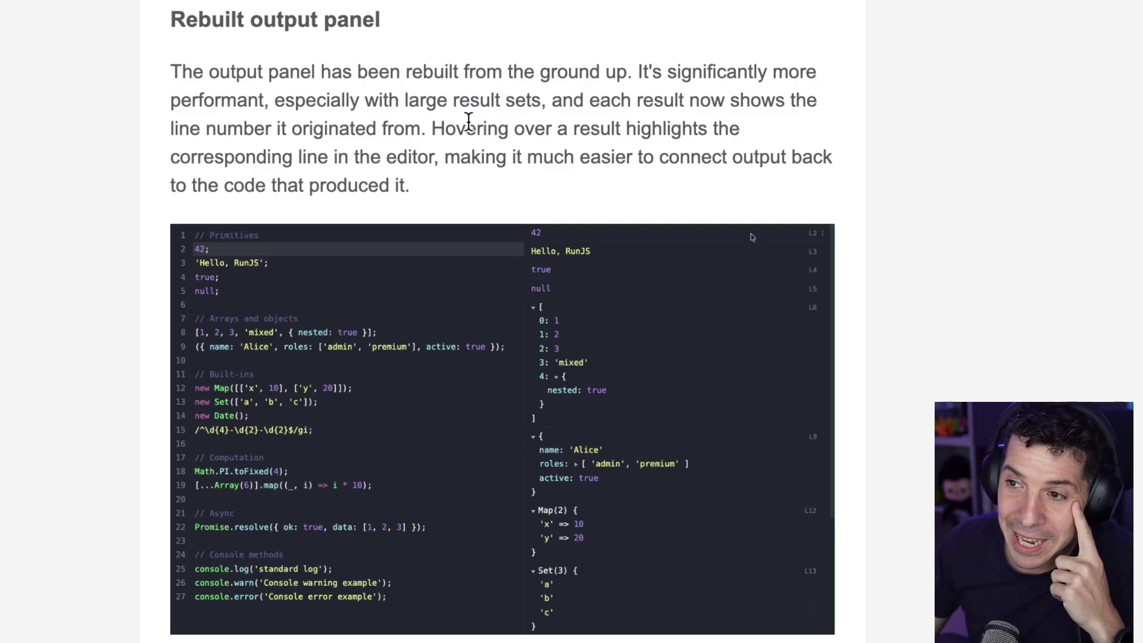
drag(439, 131, 661, 131)
click(664, 131)
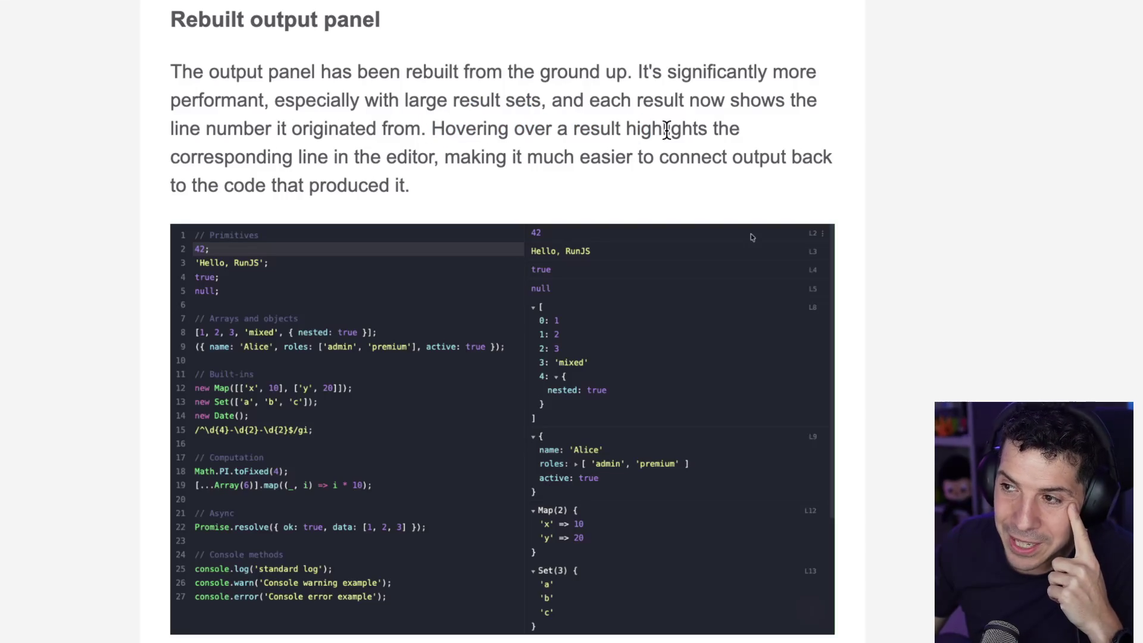
drag(249, 165, 332, 157)
click(332, 157)
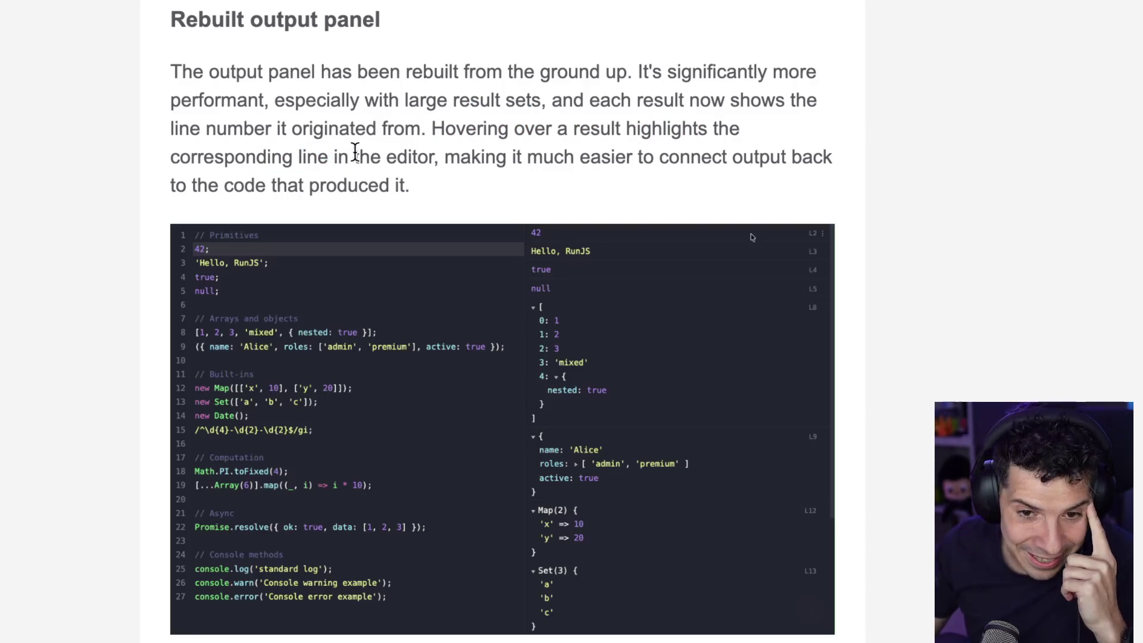
Scroll through the rest of the RunJS email, then move to the GoJS.app tab.
scroll(438, 179, down, 5)
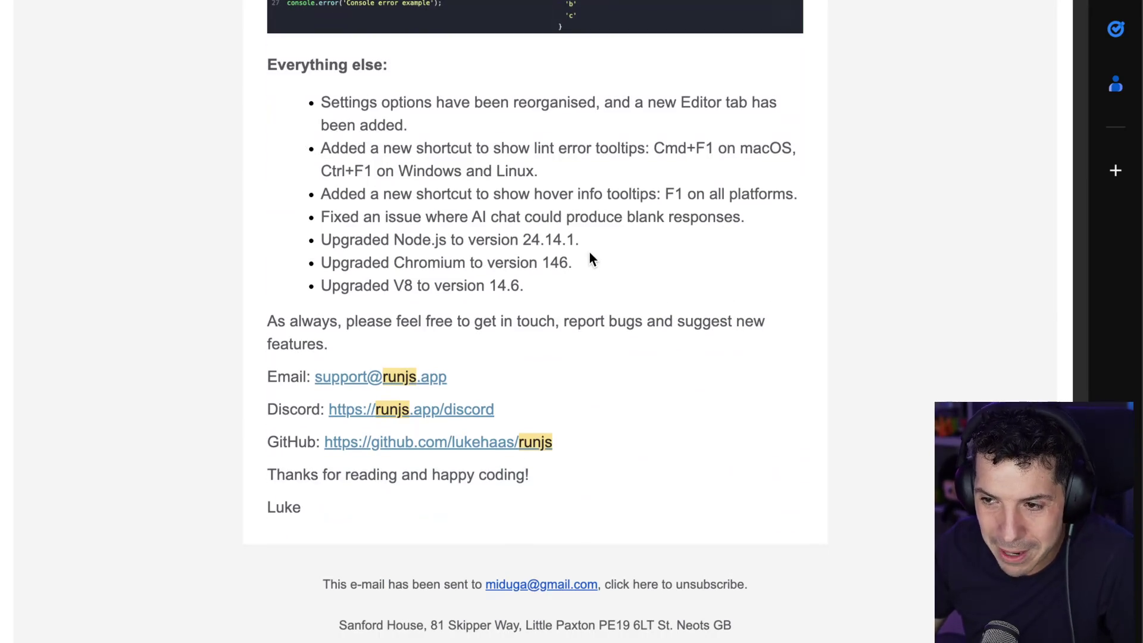
scroll(590, 256, up, 1)
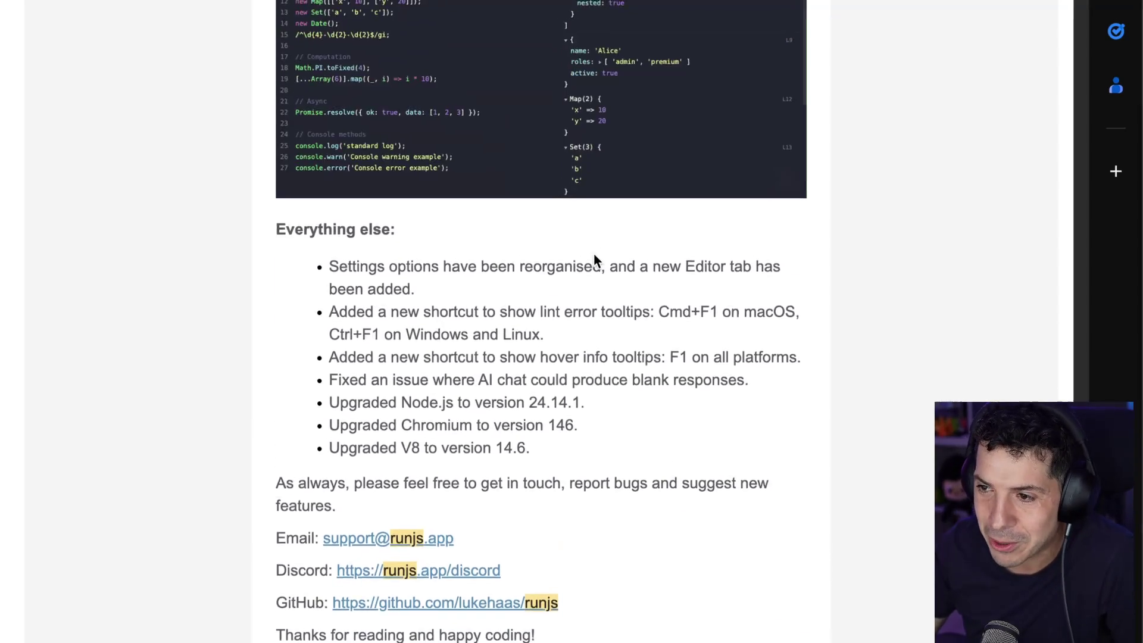
scroll(695, 256, up, 2)
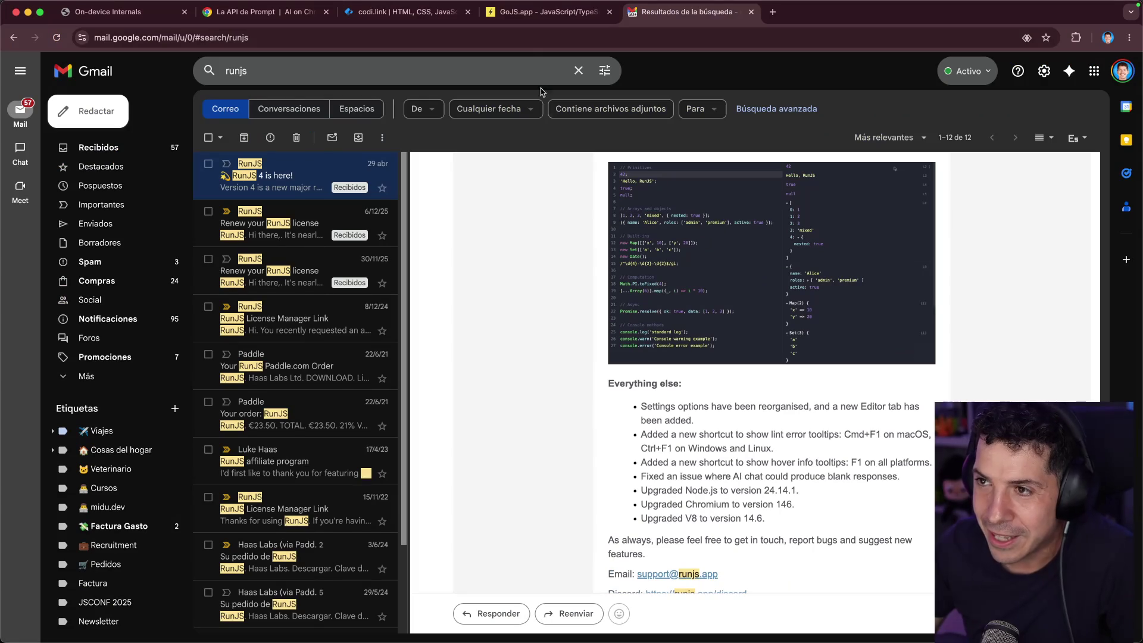
click(542, 13)
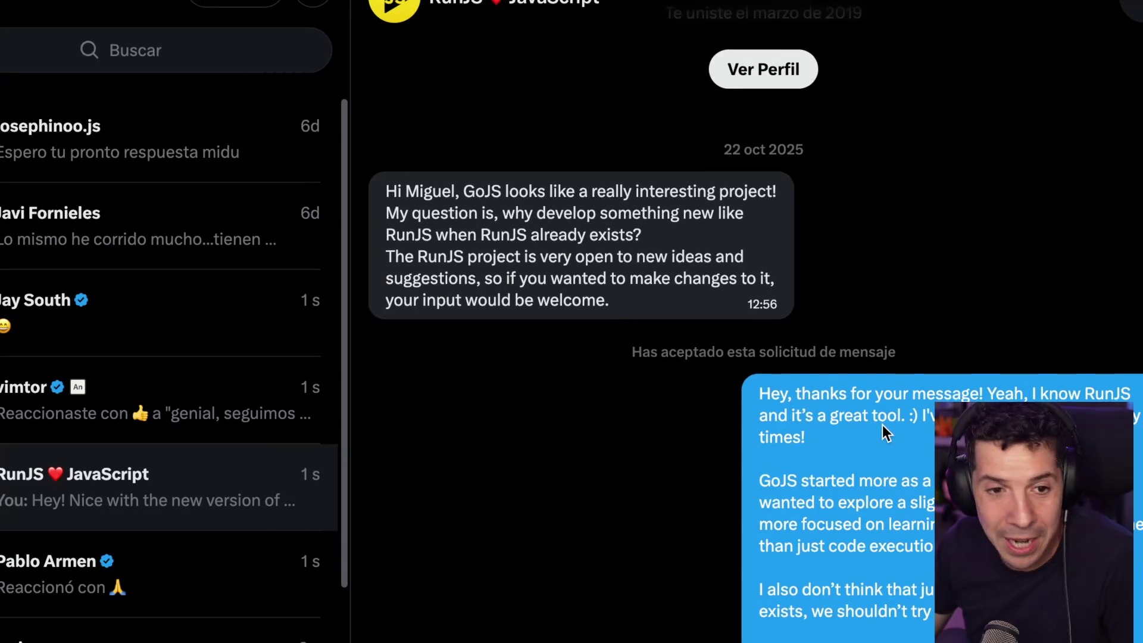
Scroll through the RunJS direct message thread questioning why GoJS exists.
scroll(882, 424, down, 2)
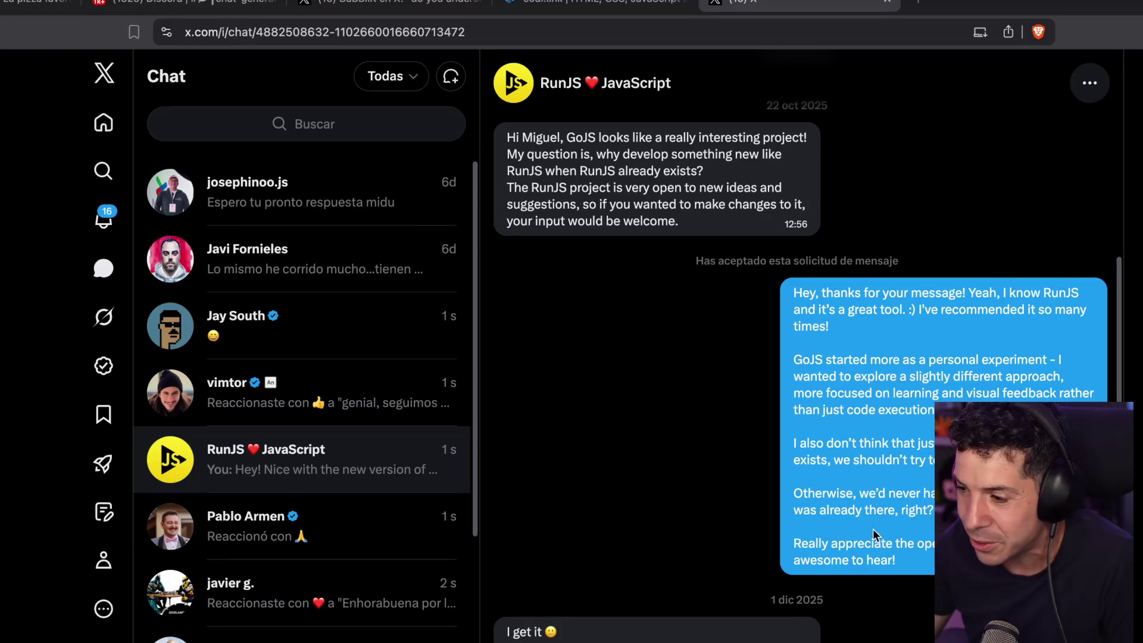
scroll(782, 636, down, 2)
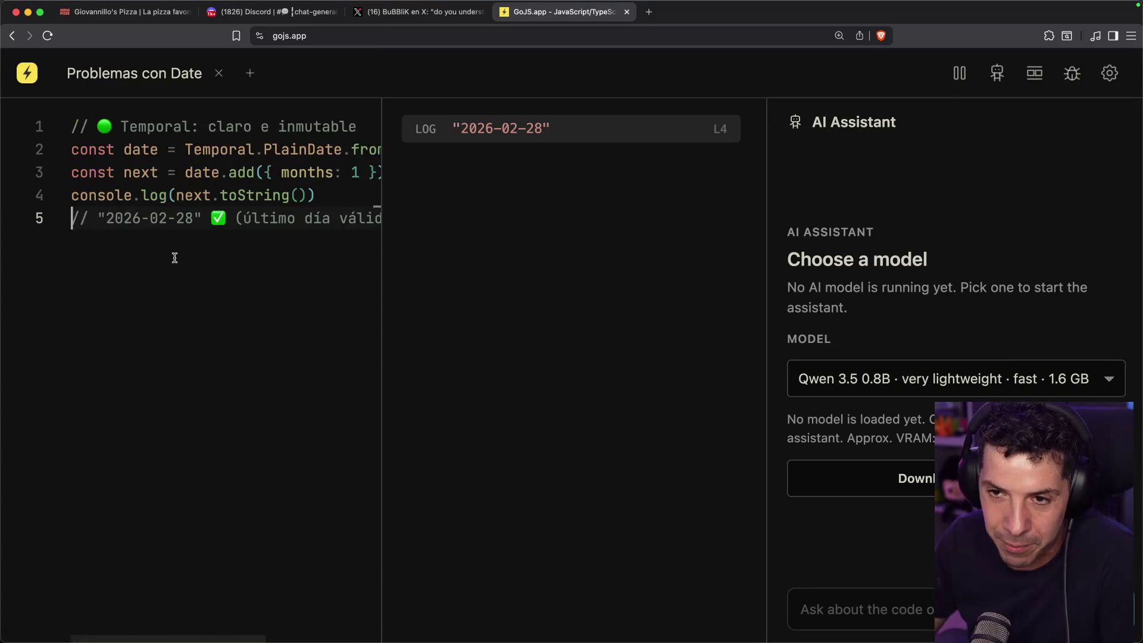
Add a line below the Temporal example, hide the AI assistant, and type console.log('hola.
key(Return)
key(Return)
click(997, 72)
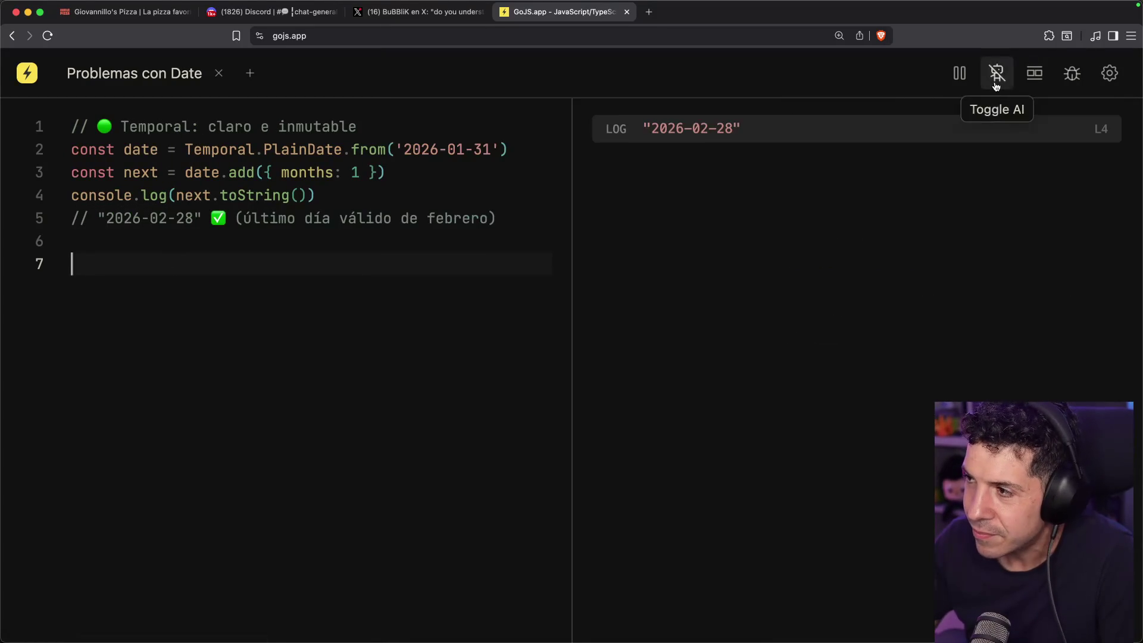
text(console.log('hola)
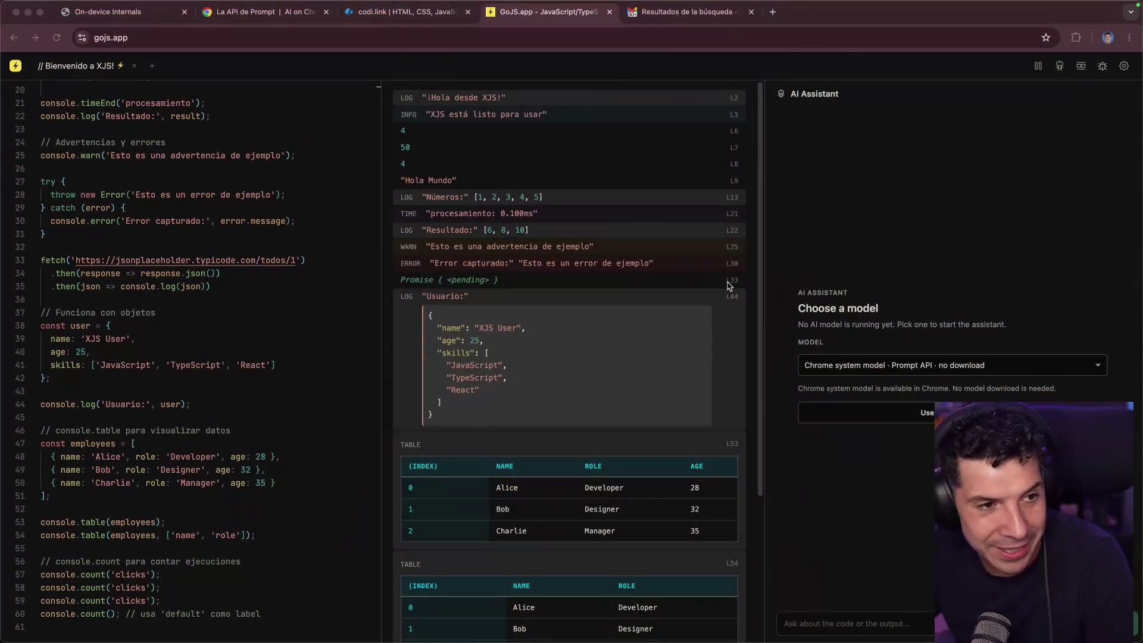
Close the search results tab, start the assistant on Chrome's system model, and check the console.
middle_click(682, 13)
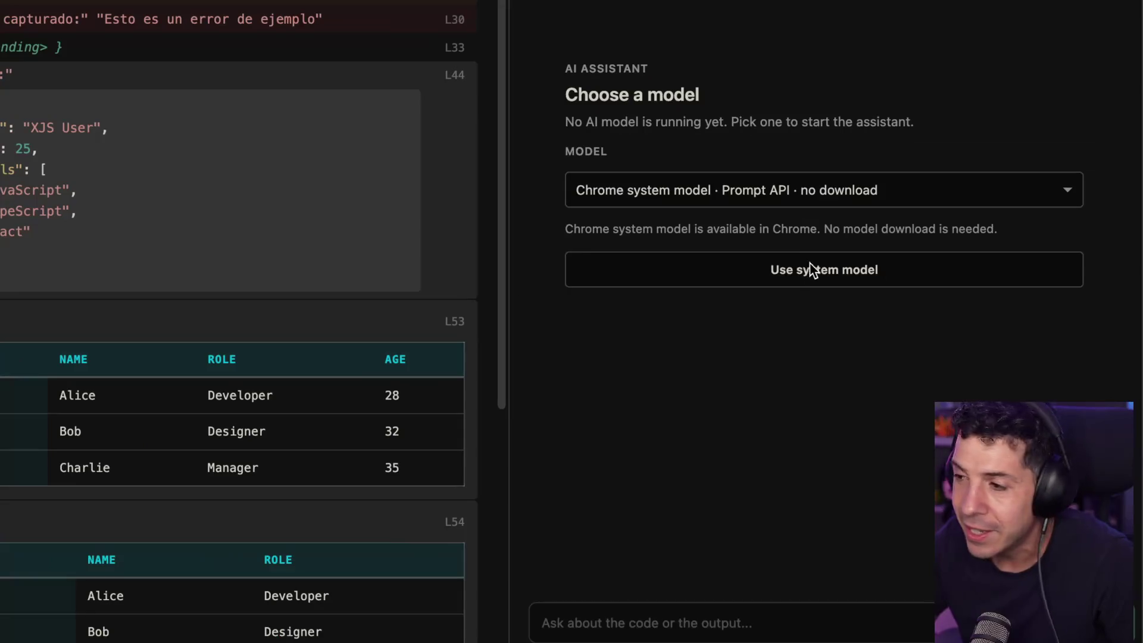
click(759, 266)
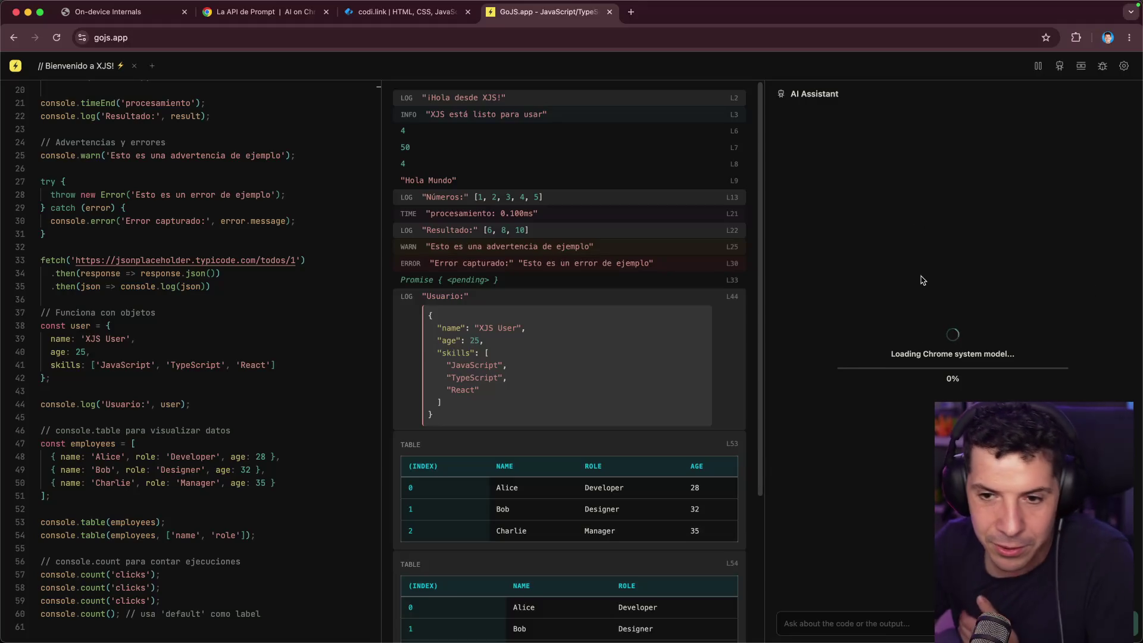
right_click(855, 226)
click(900, 421)
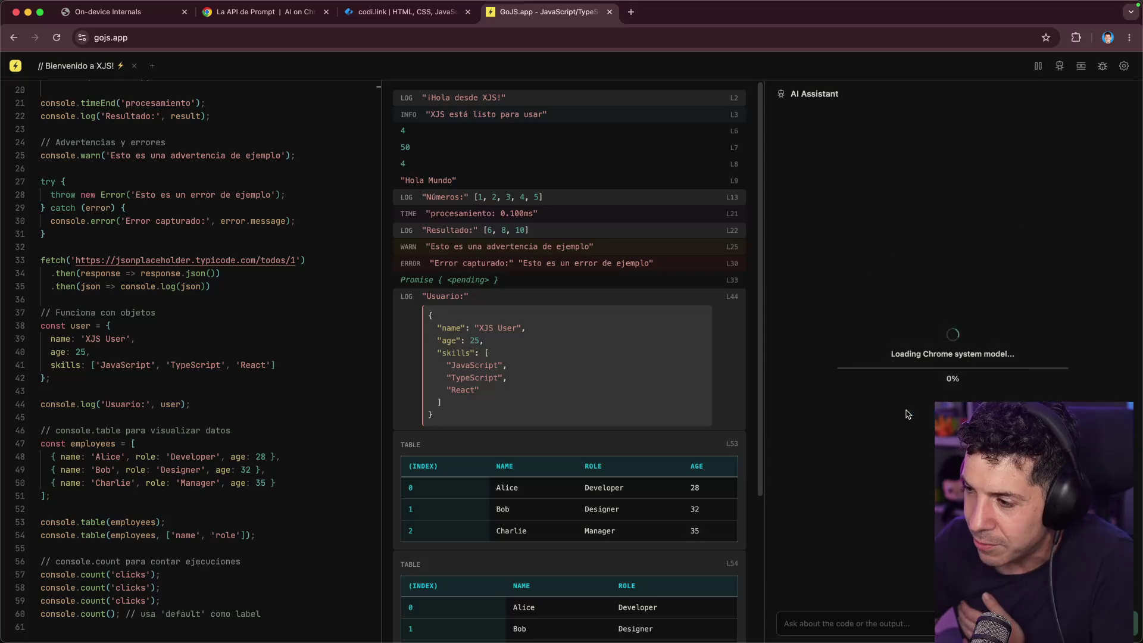
click(805, 100)
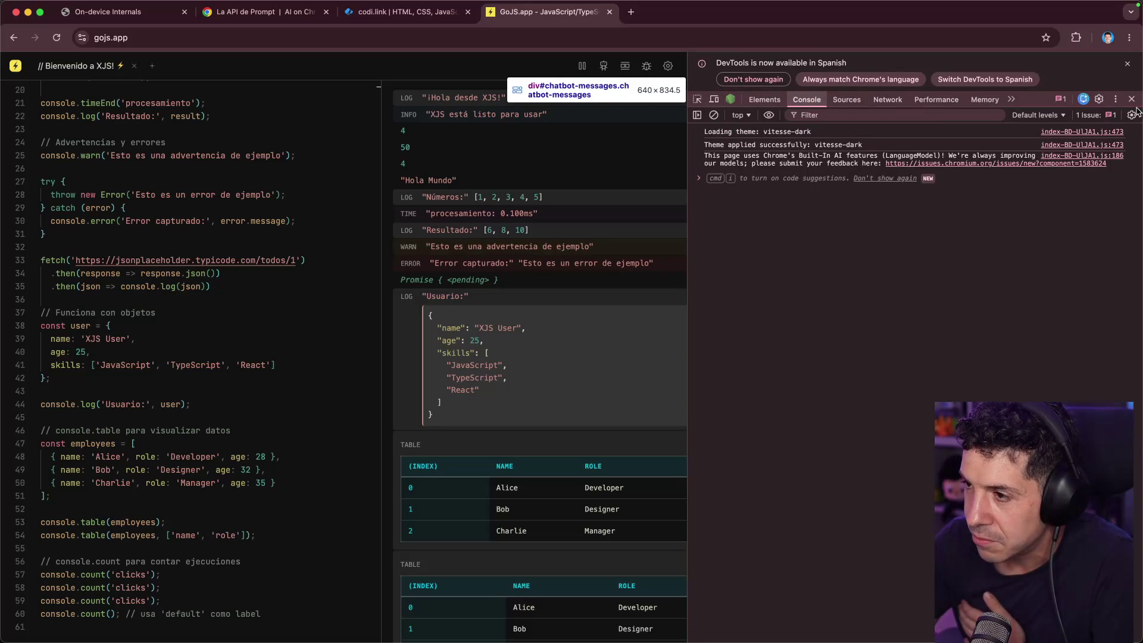
click(1127, 63)
click(1132, 60)
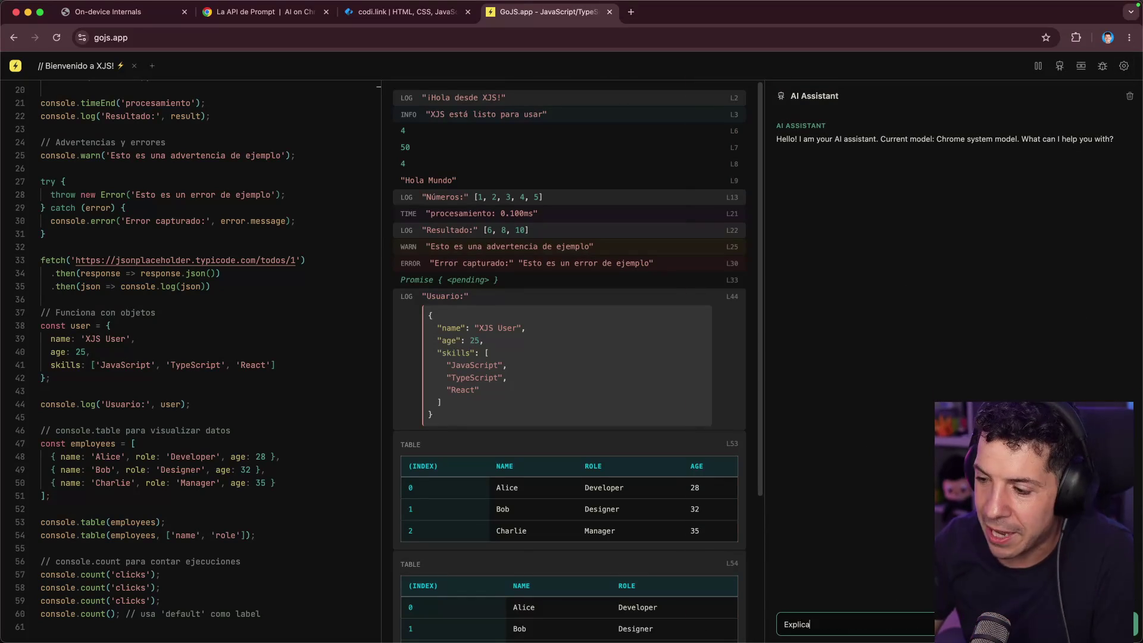
Send the AI assistant the question asking it to explain line 33.
key(Return)
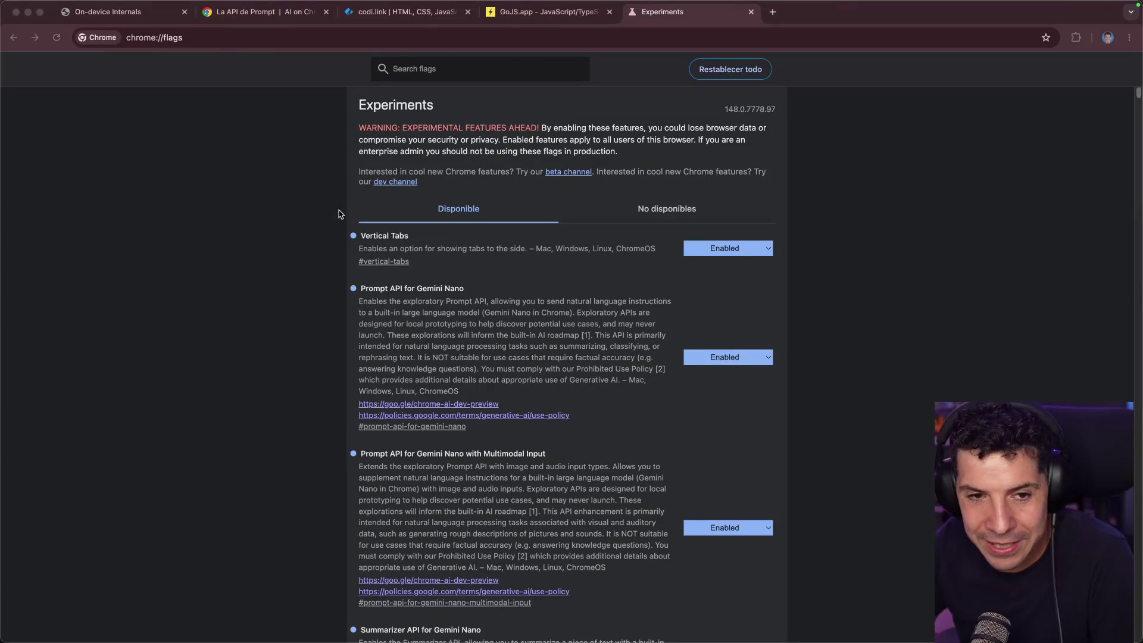
Search the Chrome flags page for 'optimization guide' and jump to the next match.
click(427, 76)
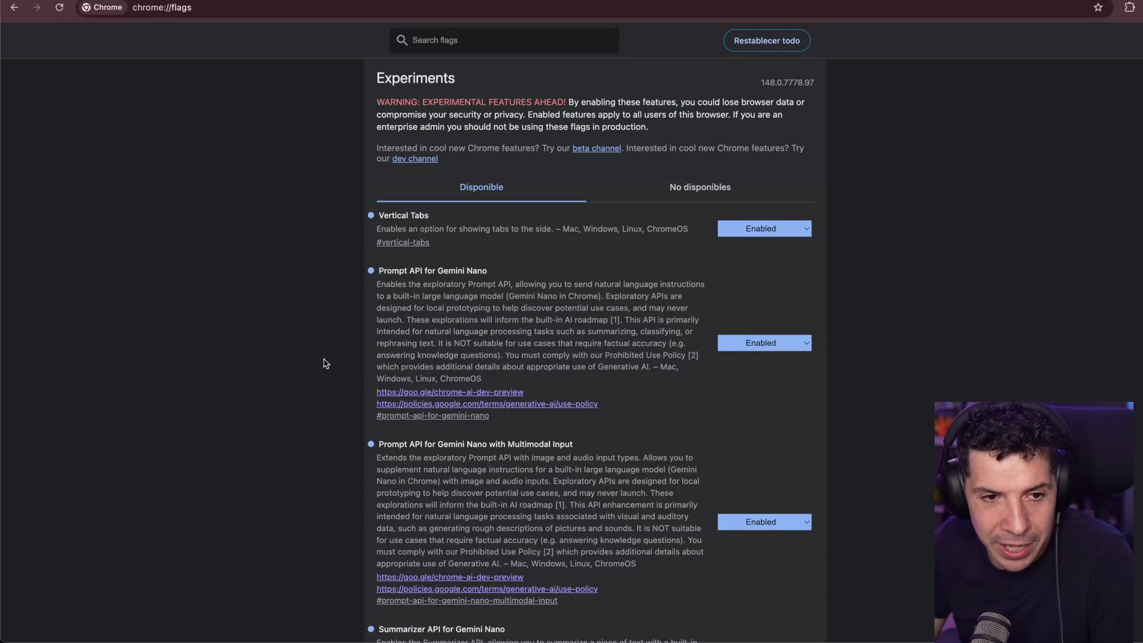
key(super+f)
text(optimization )
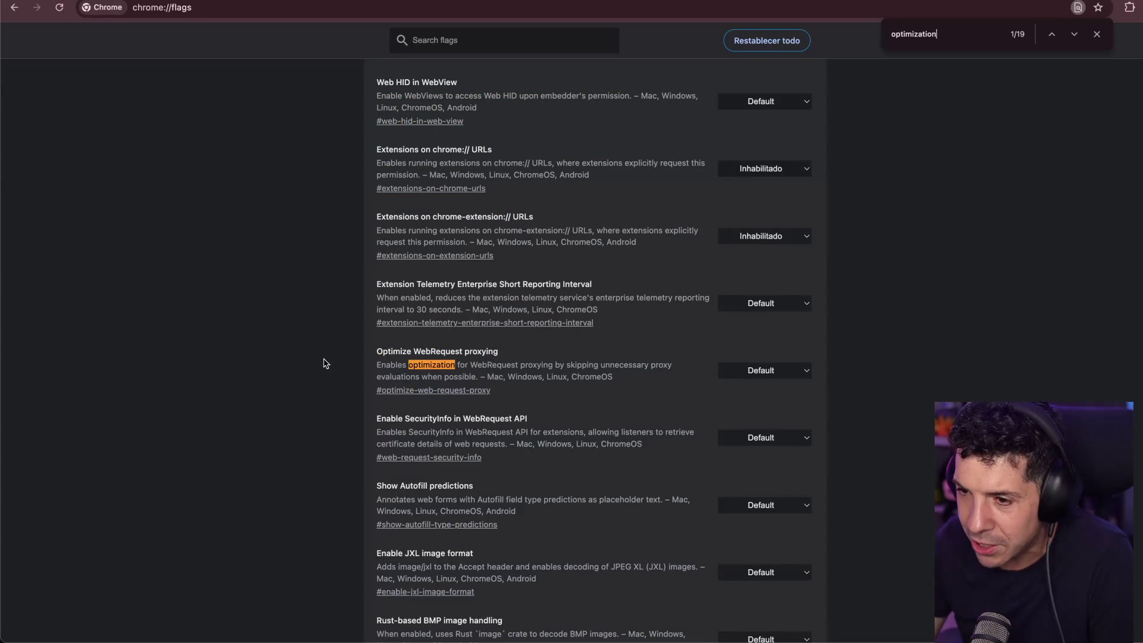
text(guide)
key(Return)
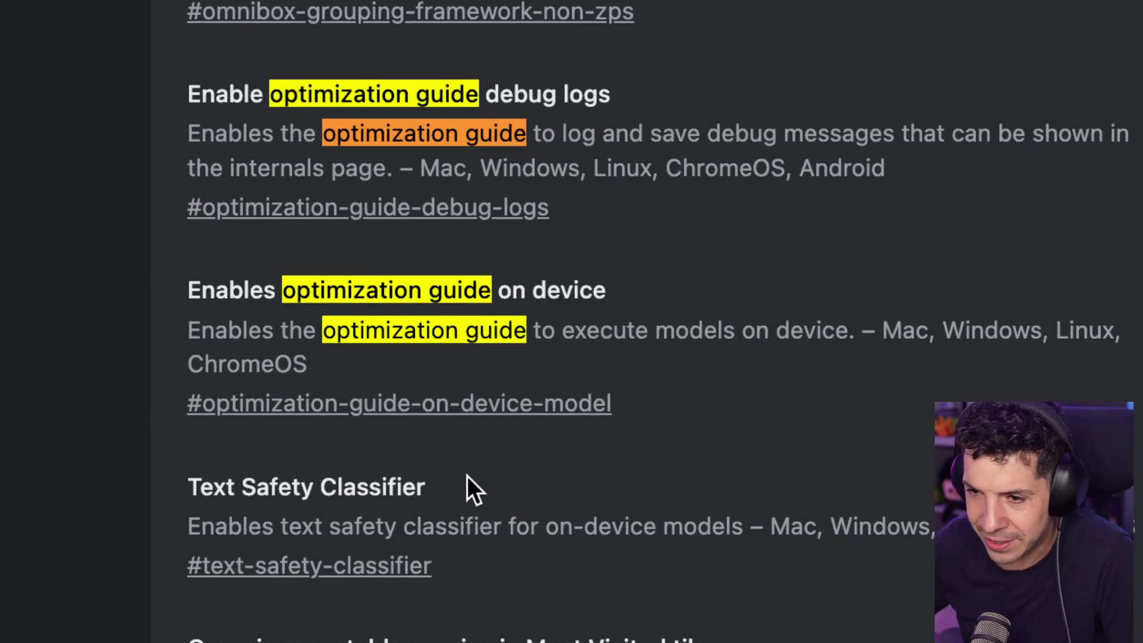
Inspect the on-device model flag's options, leaving it set to Default.
drag(363, 293, 538, 290)
click(542, 291)
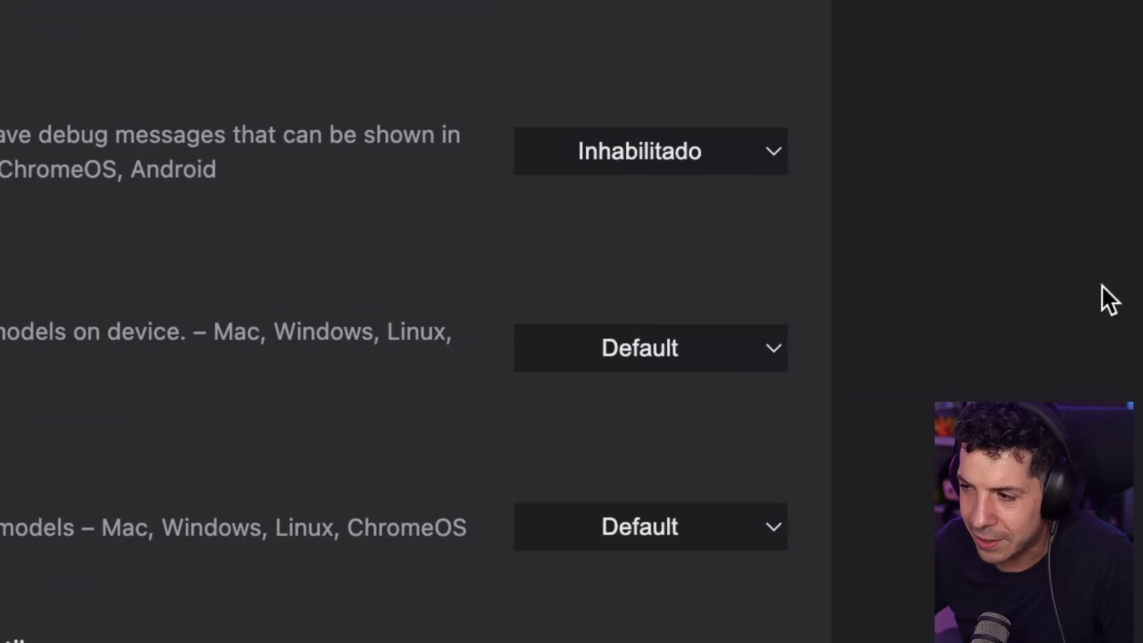
click(676, 344)
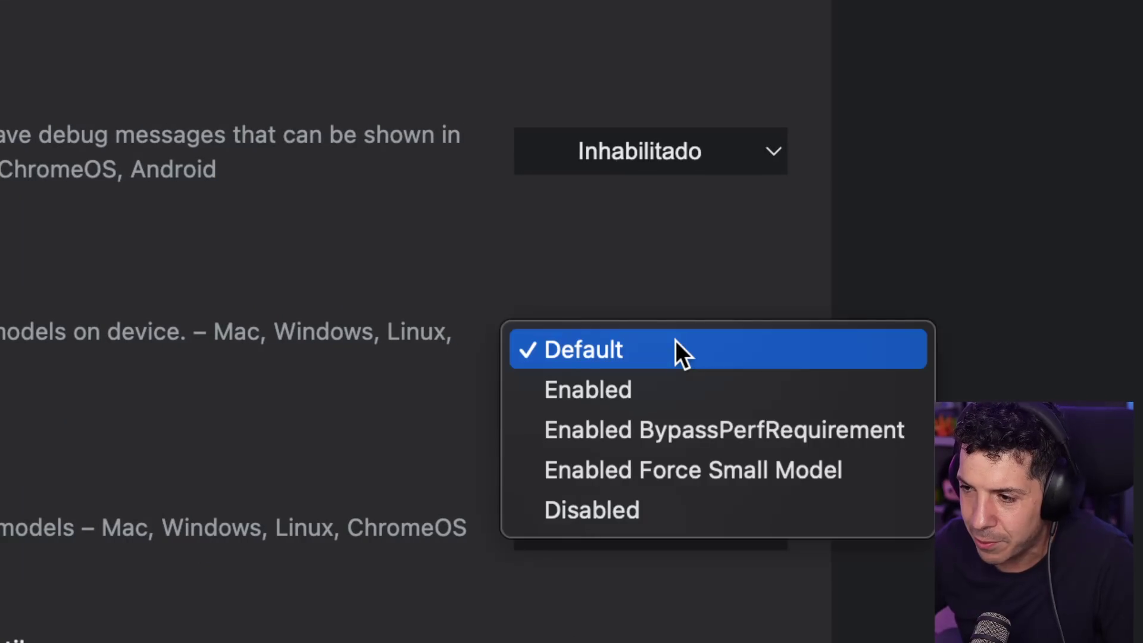
click(747, 275)
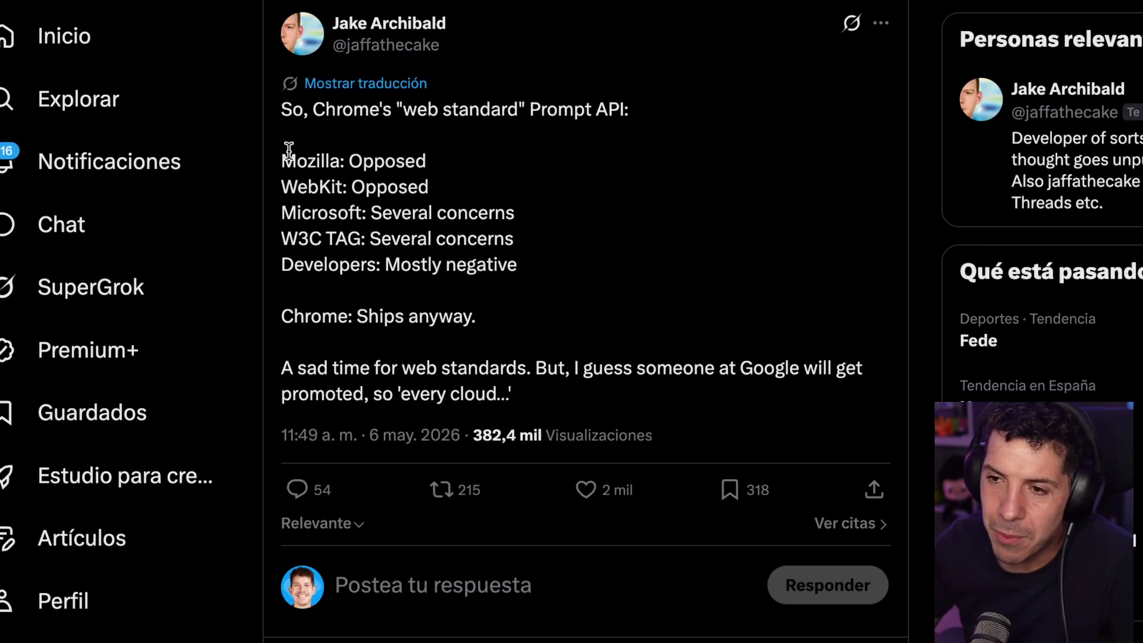
Highlight the Microsoft concerns, 'Mostly negative' and 'Chrome ships anyway' lines of the tweet.
drag(328, 206, 382, 212)
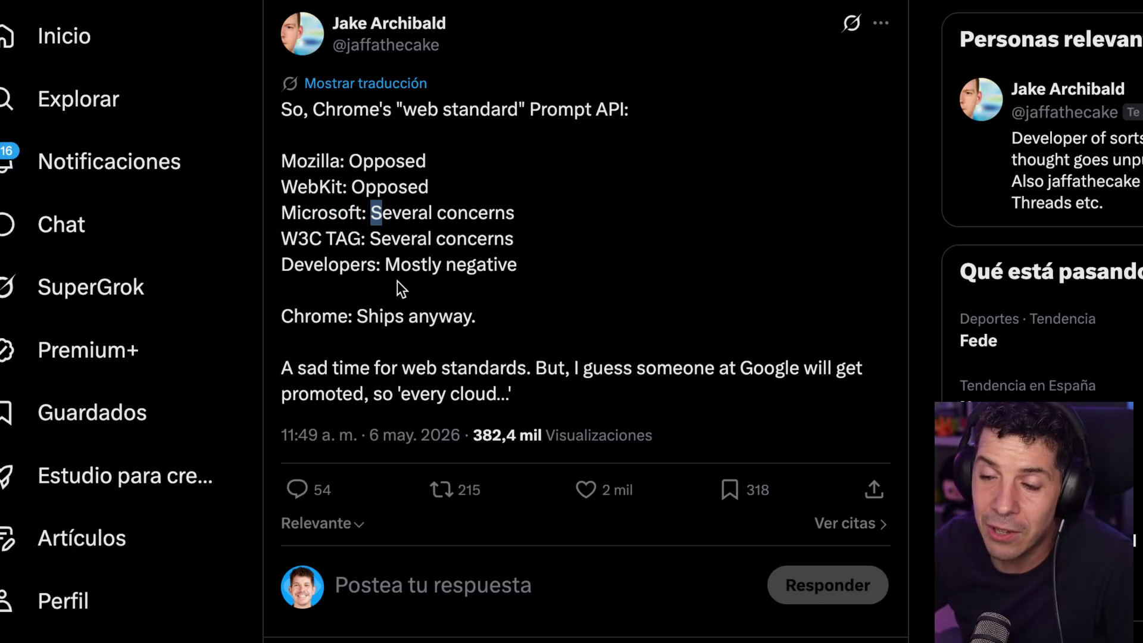
drag(387, 266, 486, 266)
click(462, 265)
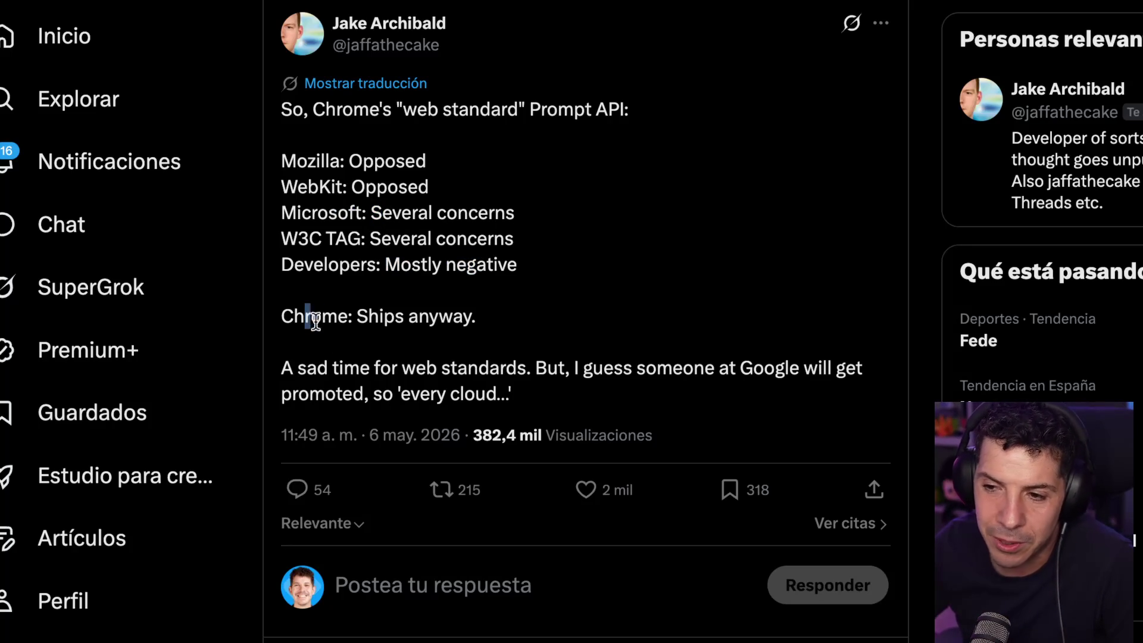
drag(344, 320, 400, 312)
click(400, 313)
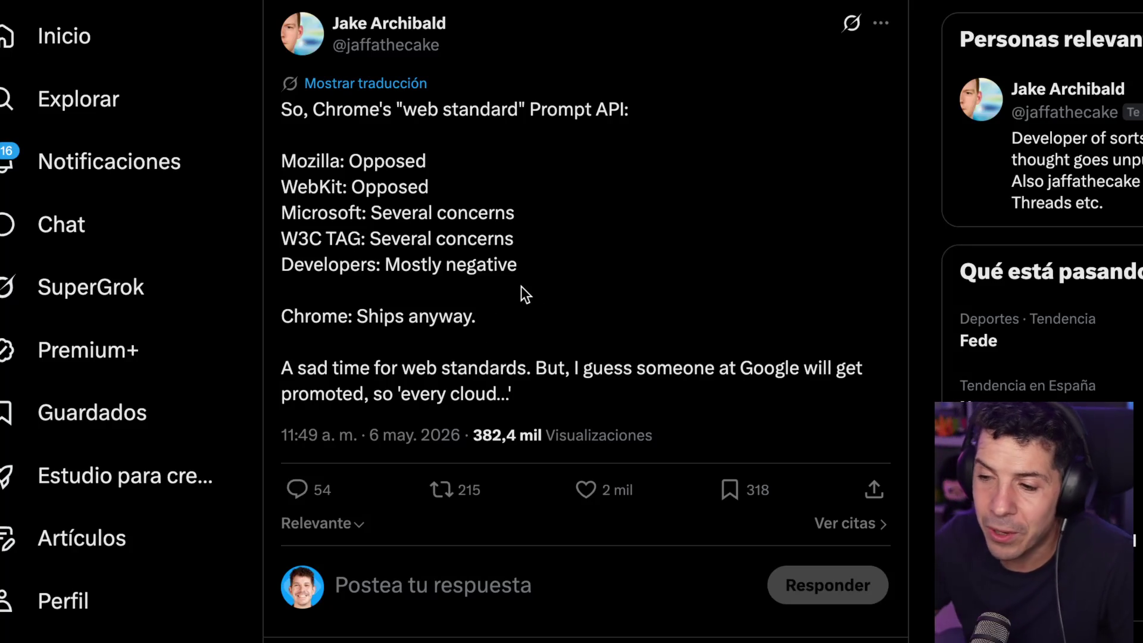
Scroll through the replies and view the browser market share chart enlarged, then close it.
scroll(509, 338, down, 10)
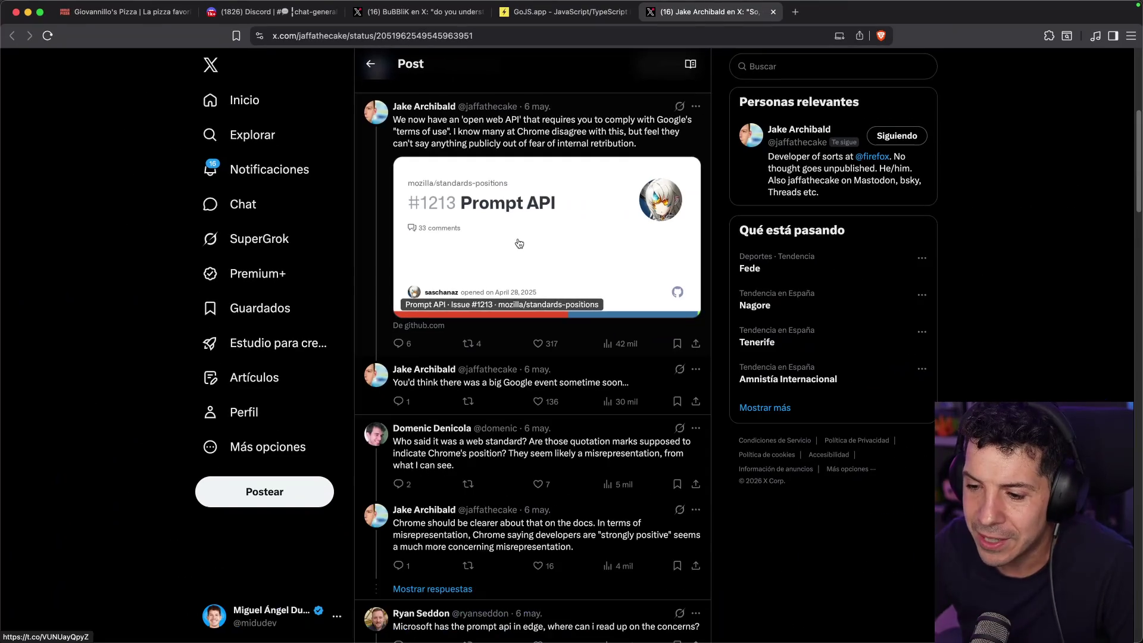
scroll(525, 247, down, 10)
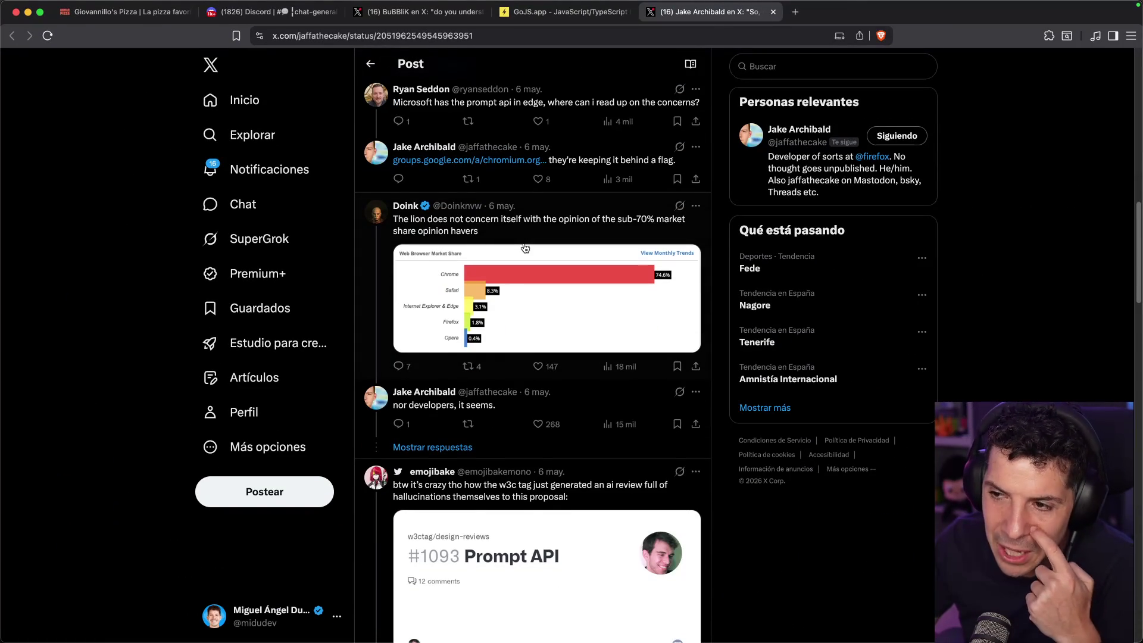
scroll(524, 247, down, 3)
scroll(524, 247, down, 2)
scroll(524, 248, up, 6)
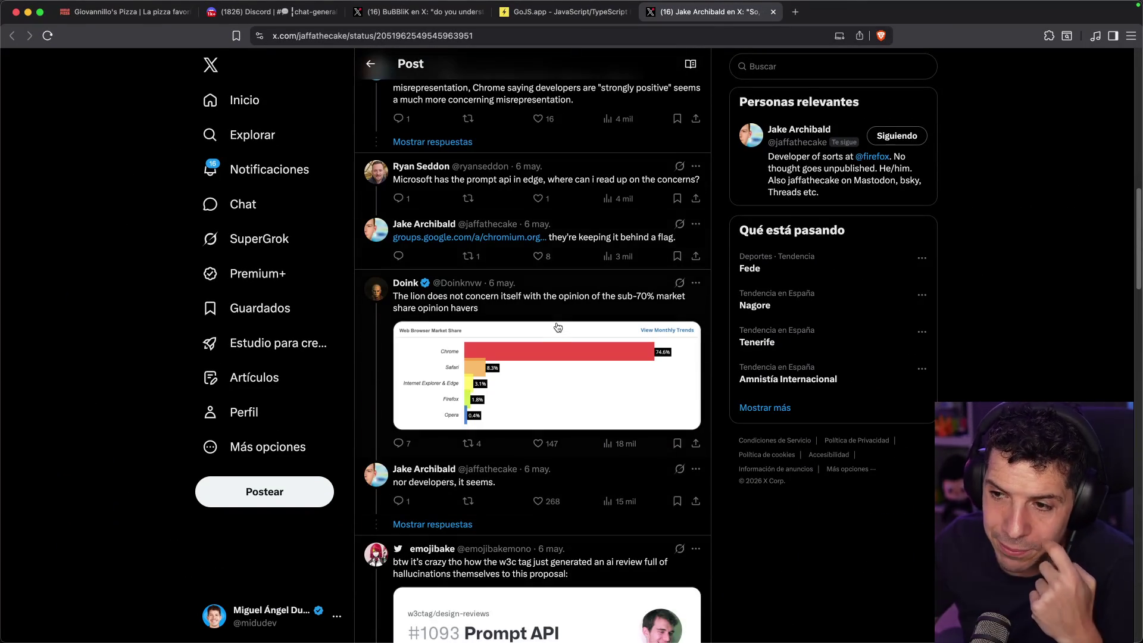
scroll(553, 280, down, 2)
click(562, 288)
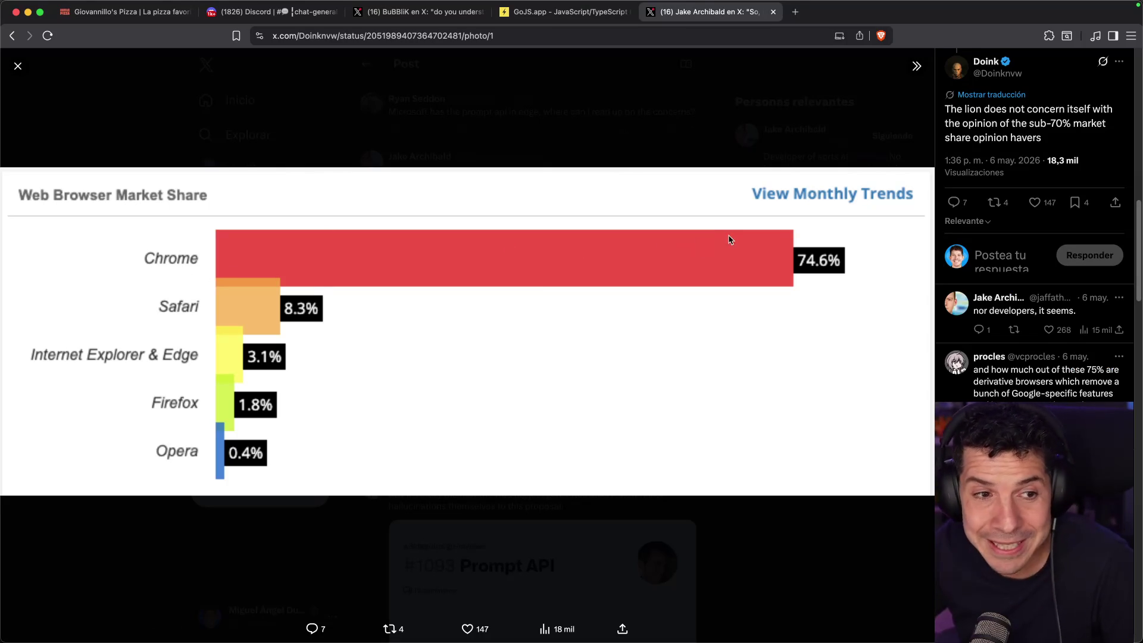
key(Escape)
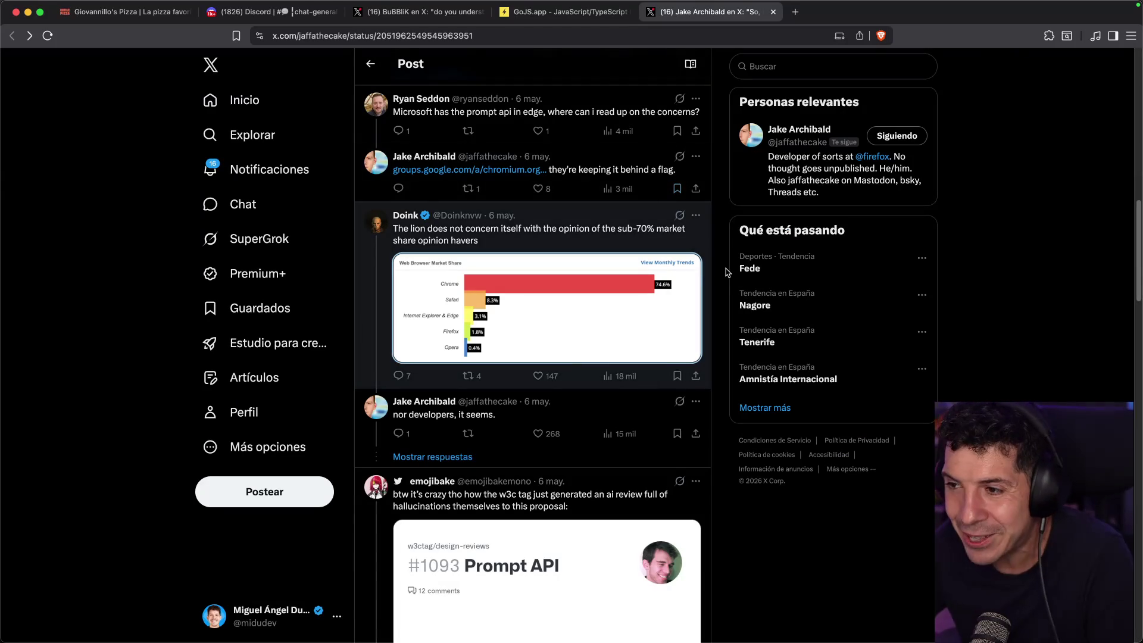
Open caniuse.com in a new tab and search for 'prompt api'.
key(super+t)
text(caniuse)
key(Return)
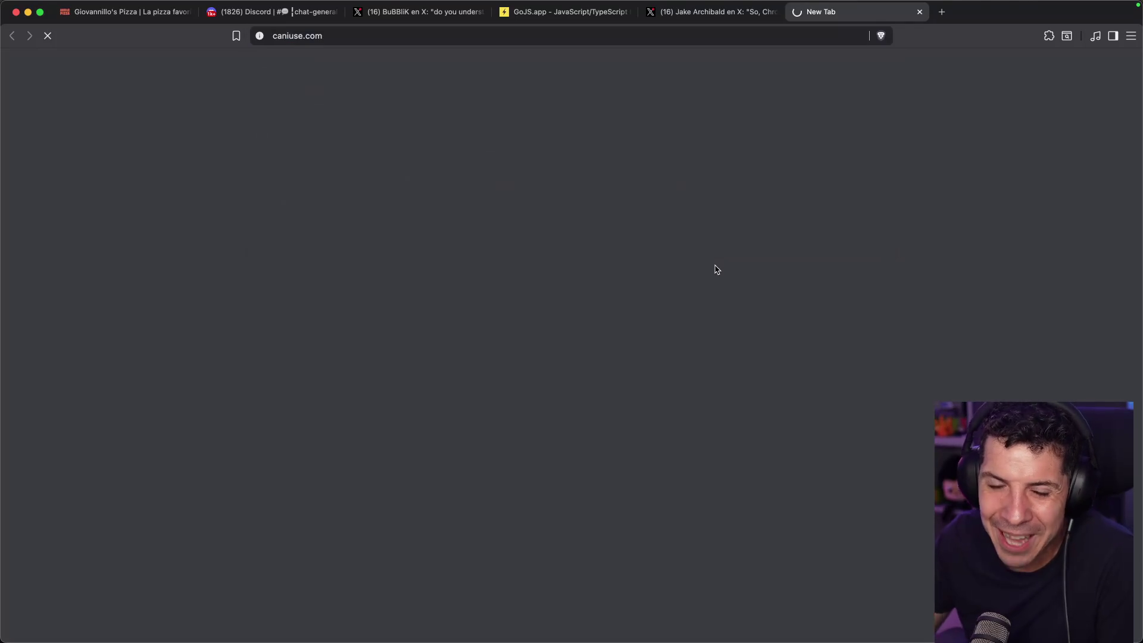
text(pr)
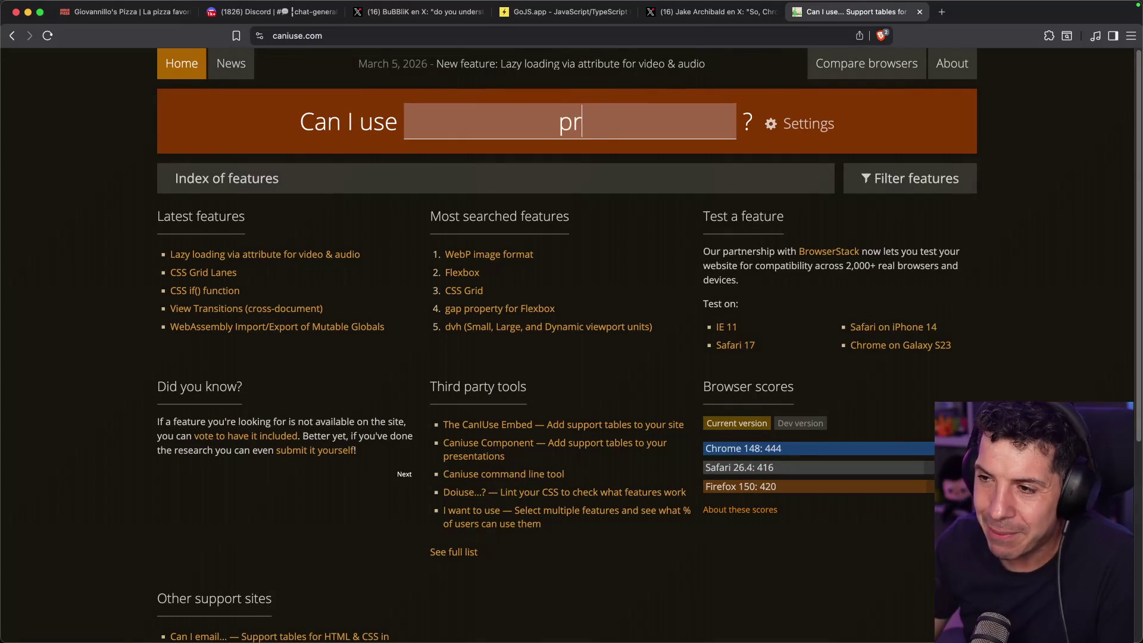
text(ompt api)
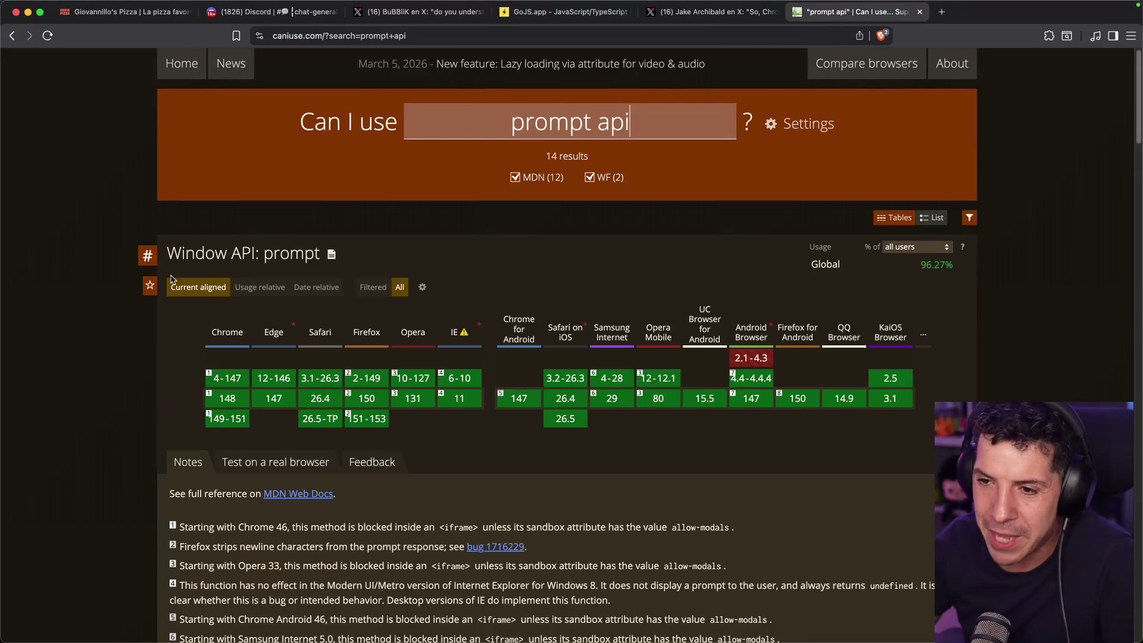
Review promptStreaming support: Chrome 148 onward only, 0.03% global usage.
scroll(334, 297, down, 15)
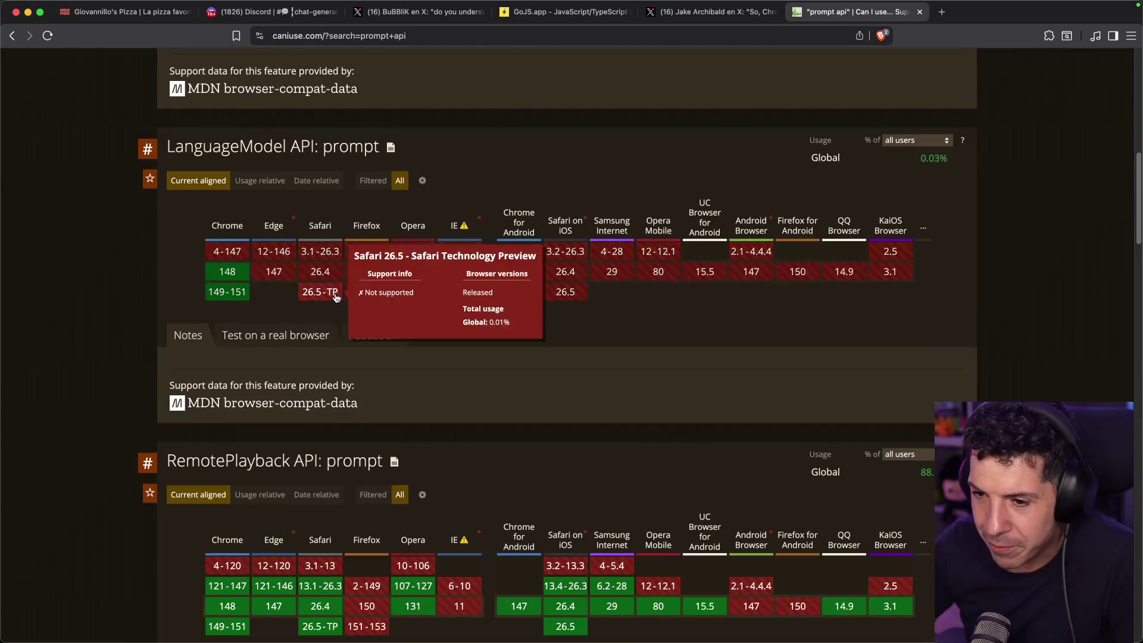
scroll(335, 297, down, 8)
scroll(316, 281, up, 3)
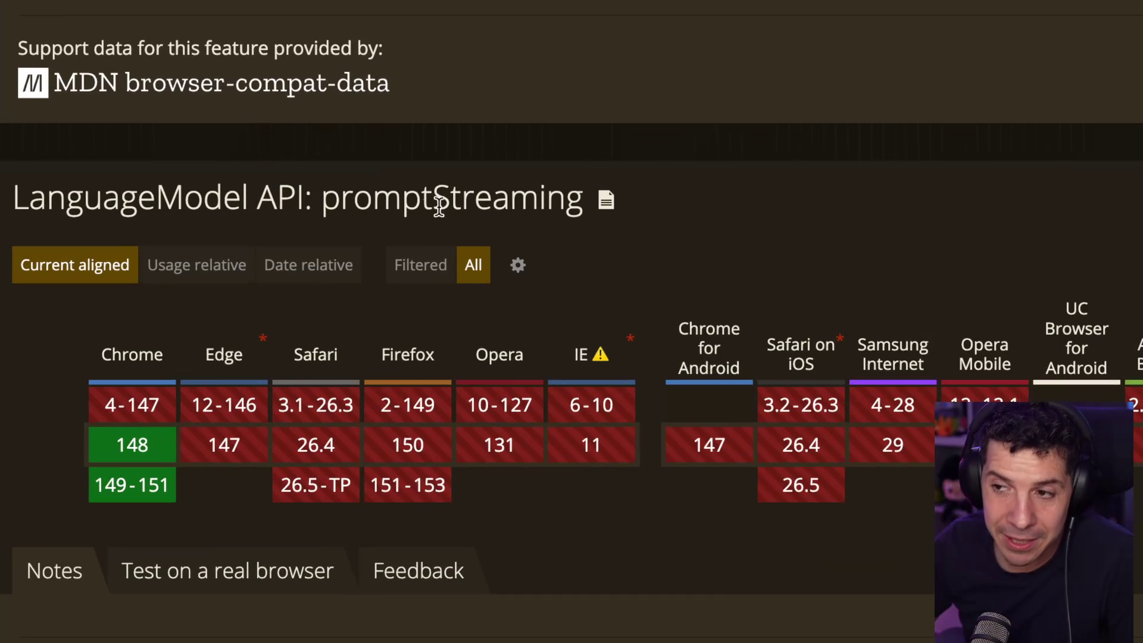
mouse_move(489, 202)
mouse_down()
mouse_move(398, 202)
mouse_move(428, 203)
mouse_up()
click(427, 202)
mouse_move(125, 456)
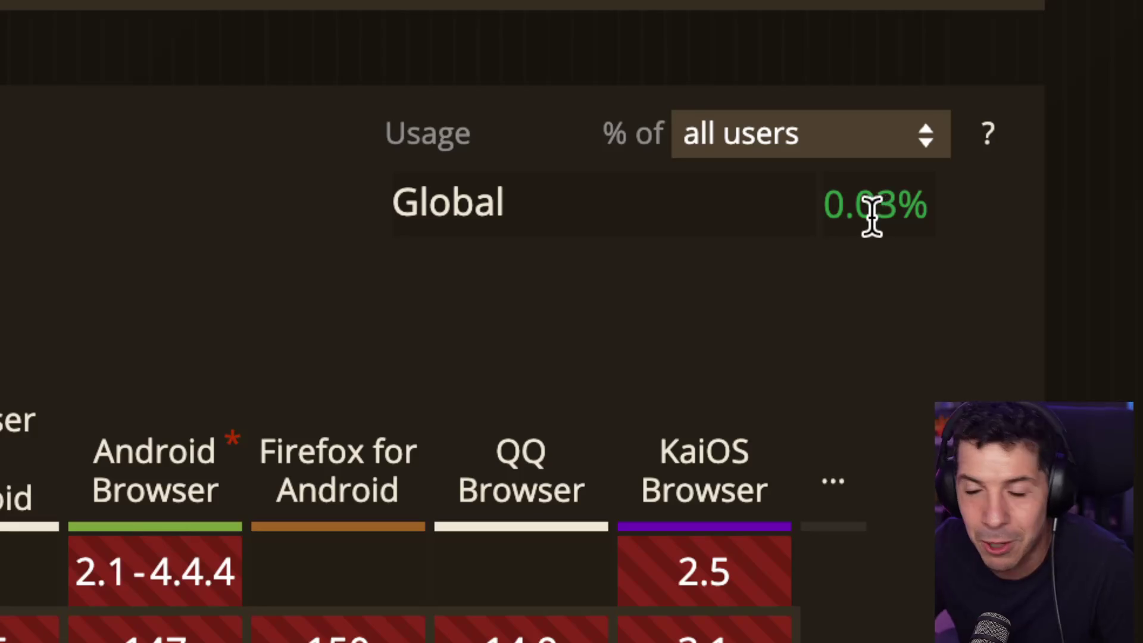
mouse_move(877, 214)
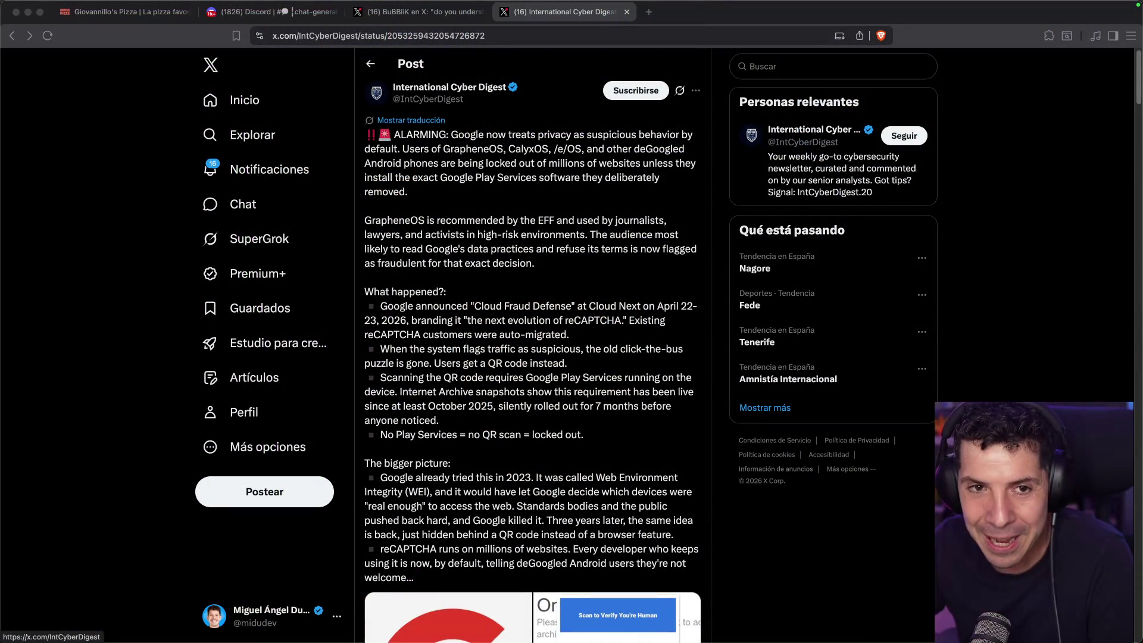
Zoom the X post to 140% and highlight 'Google Play Services' while reading.
click(523, 213)
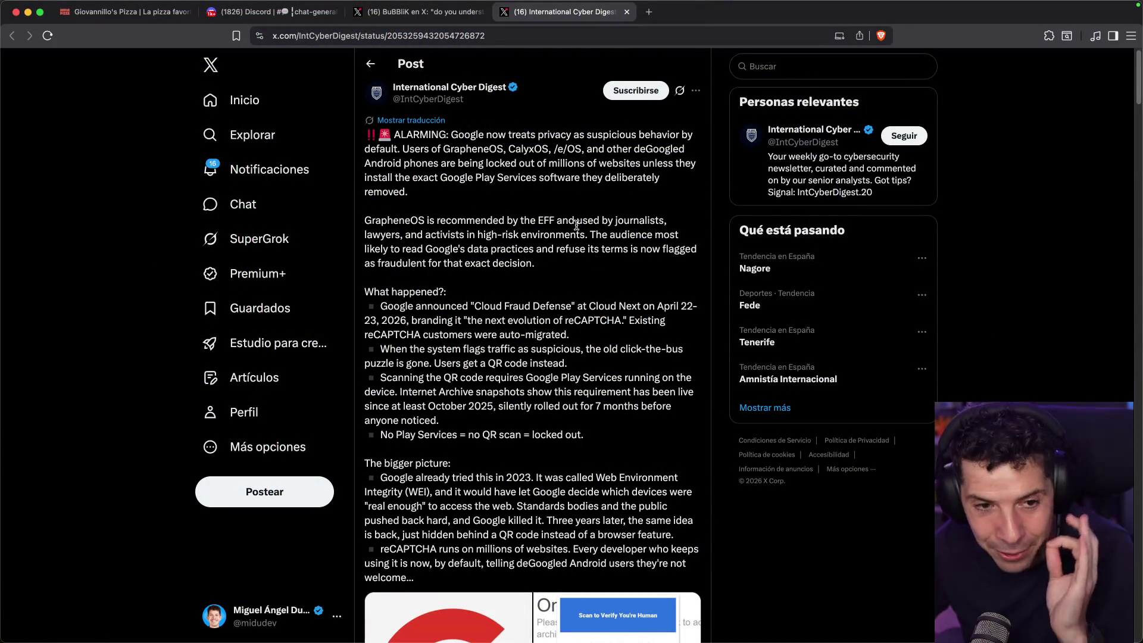
key(super+plus)
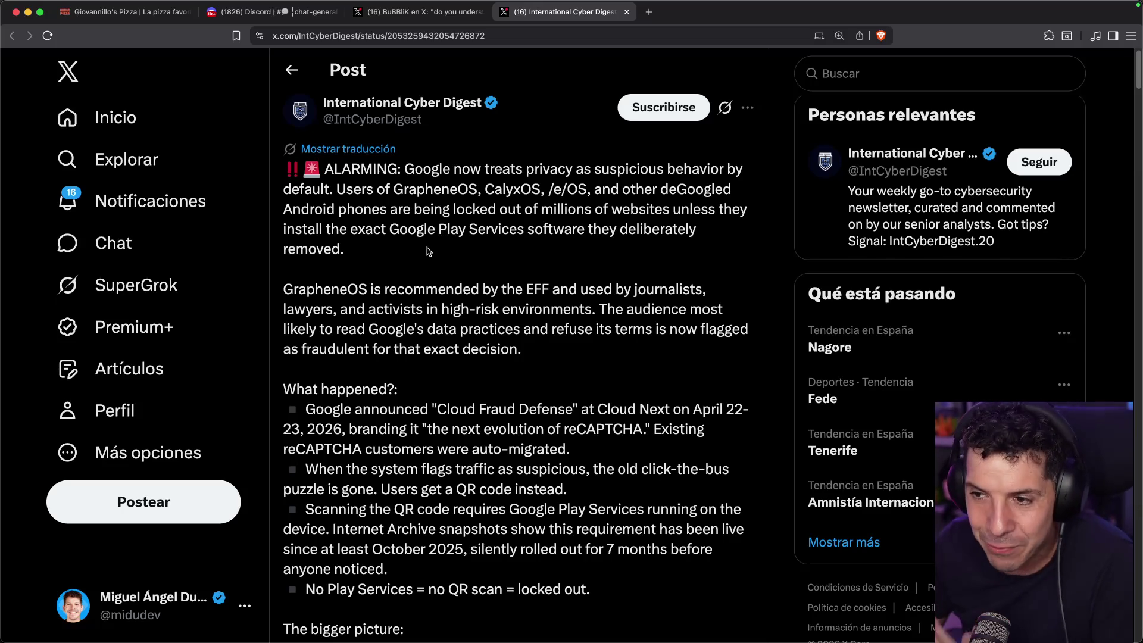
drag(389, 229, 498, 227)
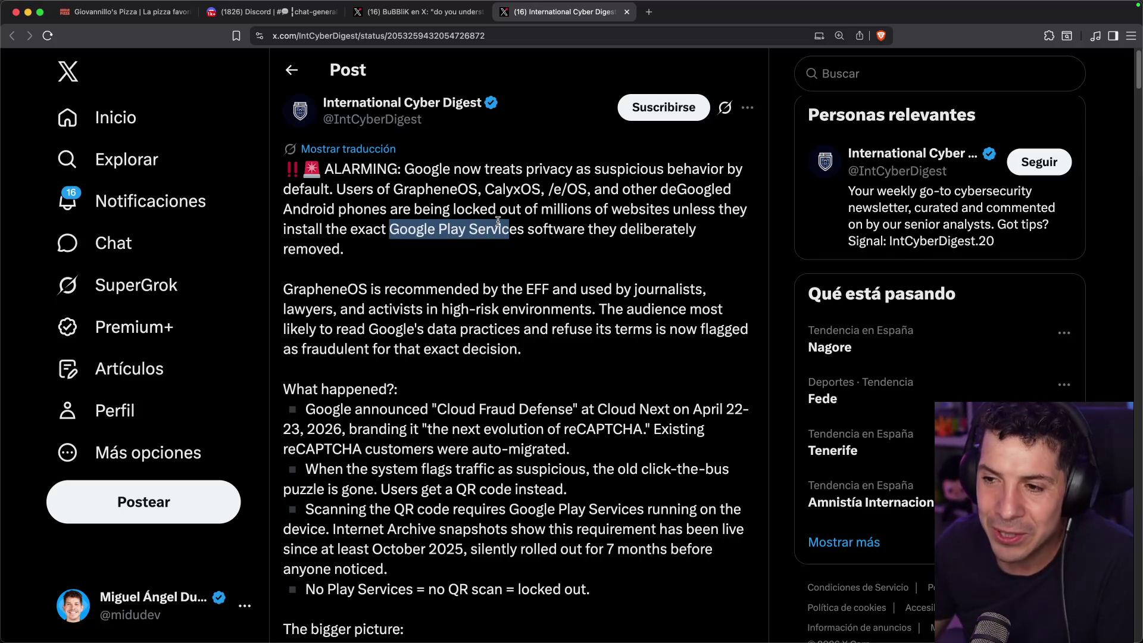
scroll(530, 250, down, 1)
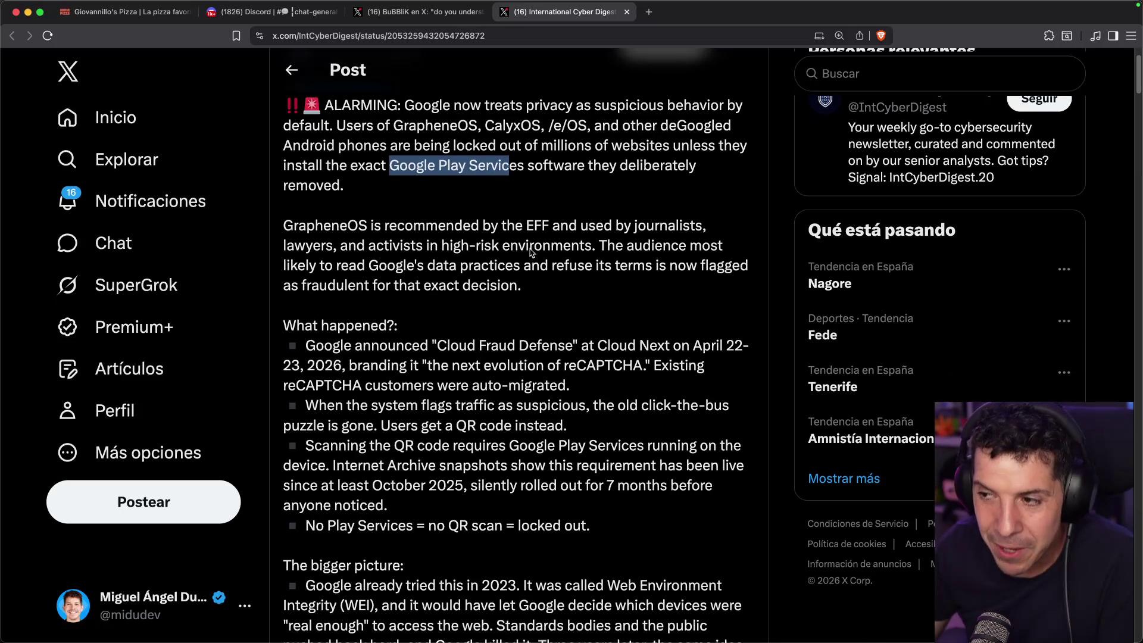
scroll(516, 250, down, 3)
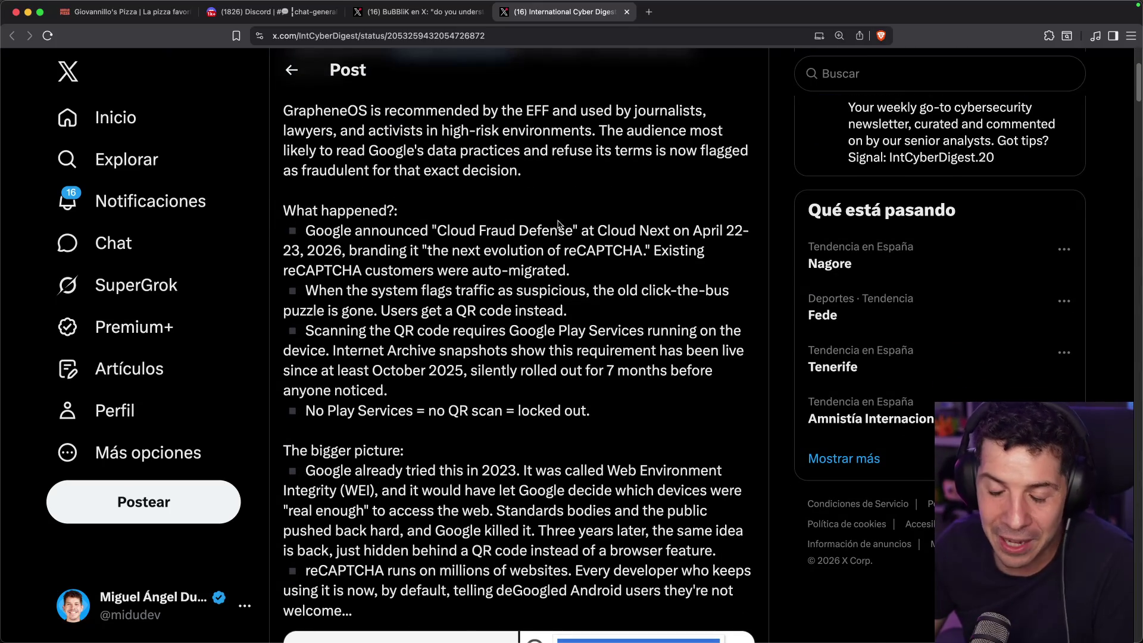
Read down past the Cloud Next and reCAPTCHA points and open the QR code image full size.
drag(581, 231, 614, 231)
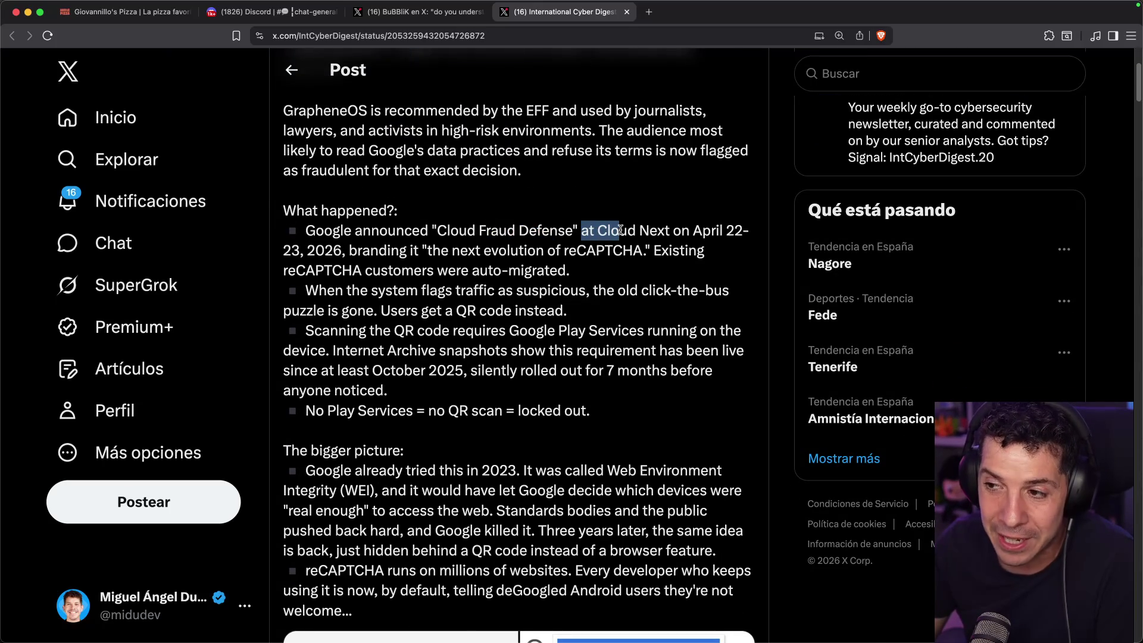
scroll(597, 151, down, 2)
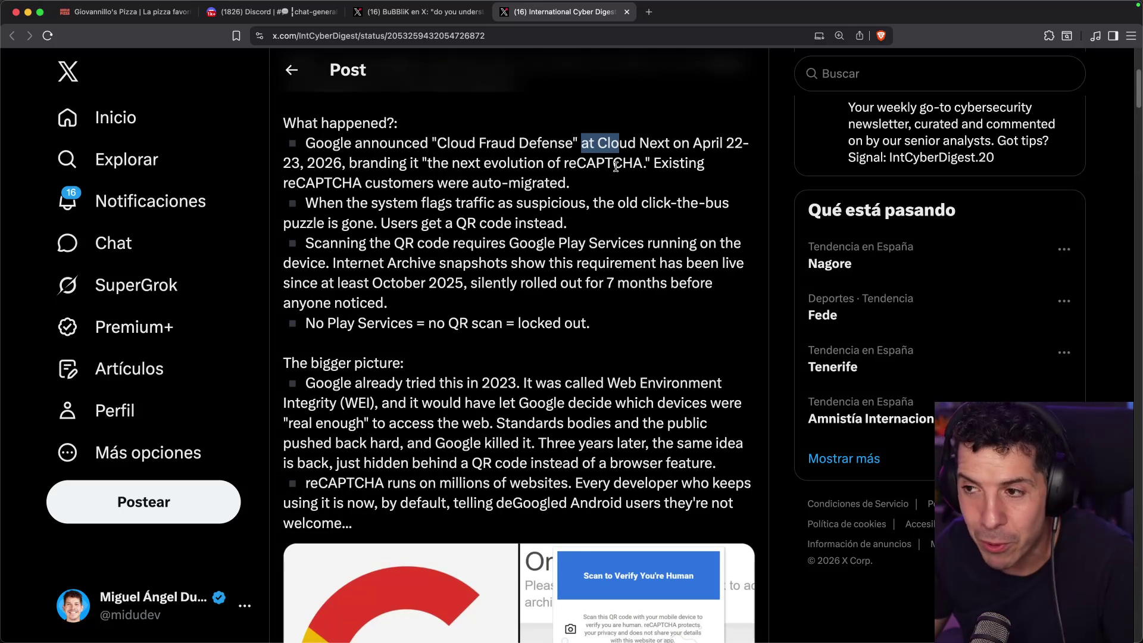
drag(570, 170, 622, 167)
click(623, 167)
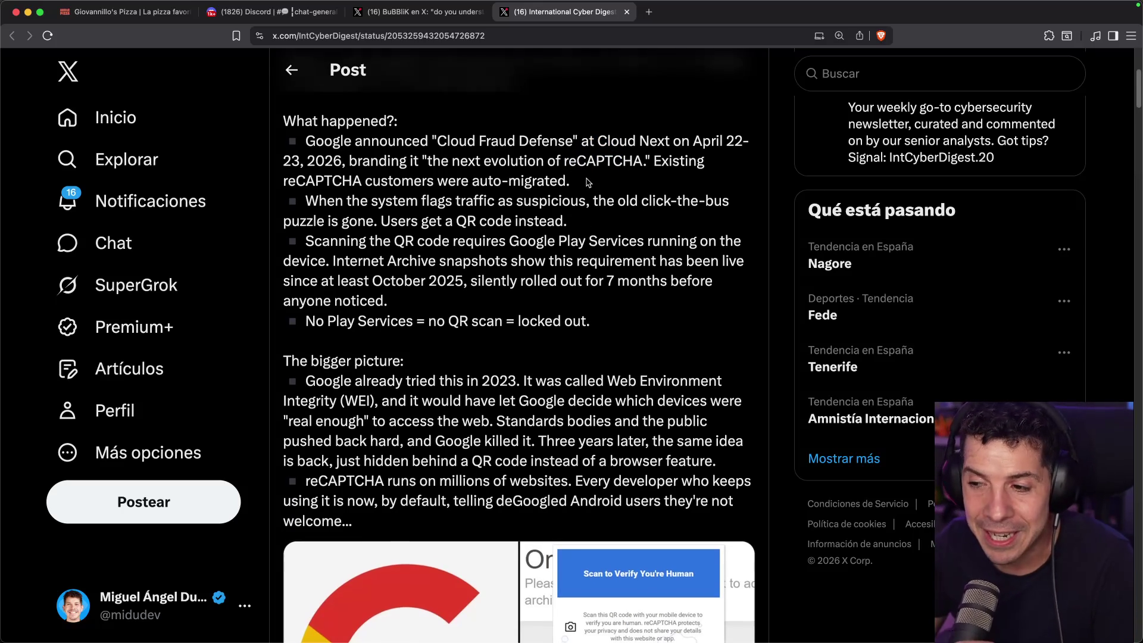
scroll(586, 183, down, 2)
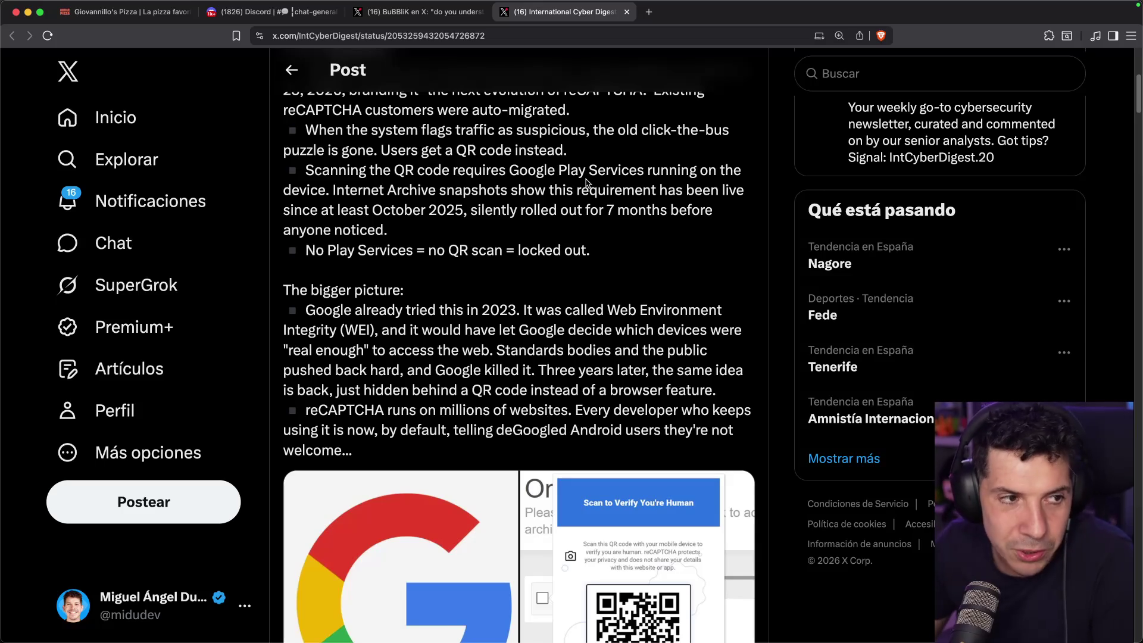
scroll(592, 185, down, 1)
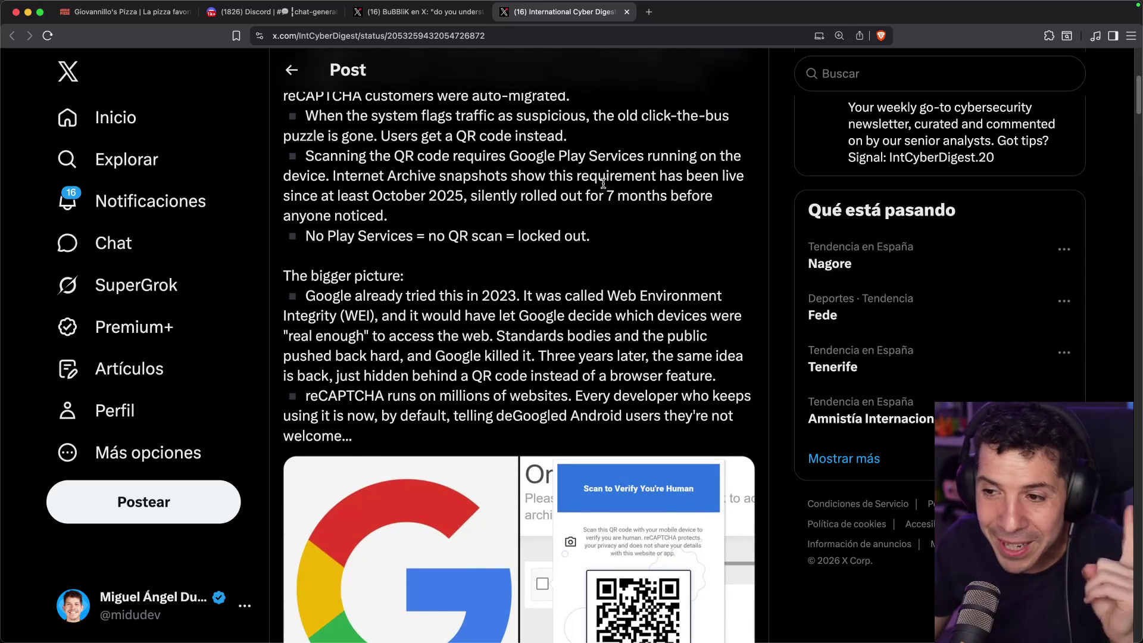
scroll(608, 188, down, 2)
scroll(607, 188, down, 5)
click(566, 333)
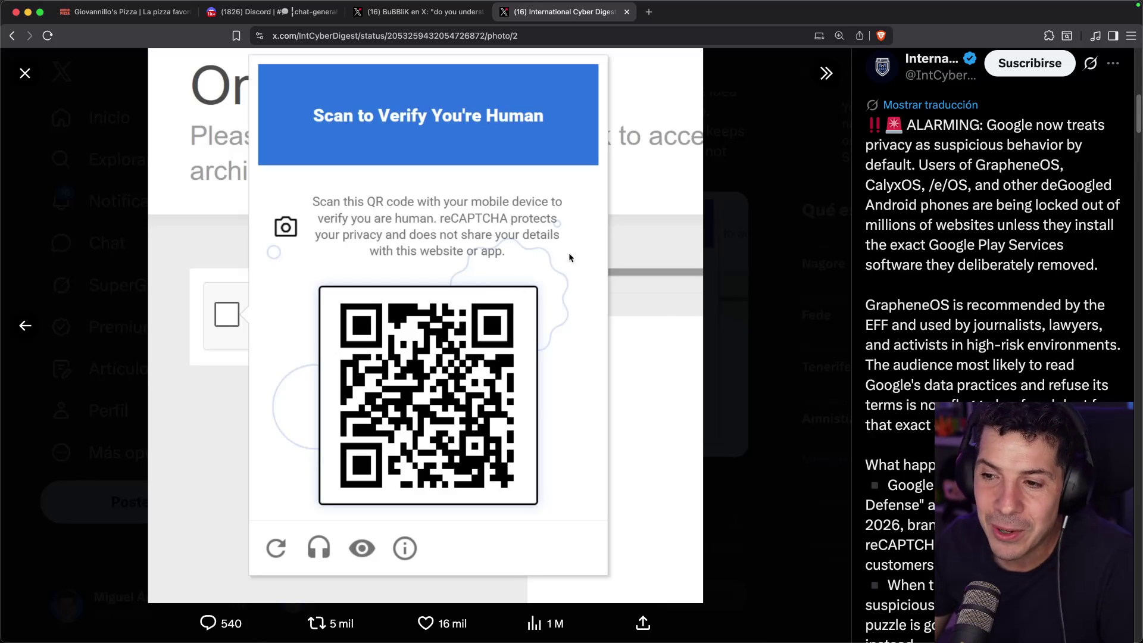
click(736, 265)
scroll(526, 245, up, 4)
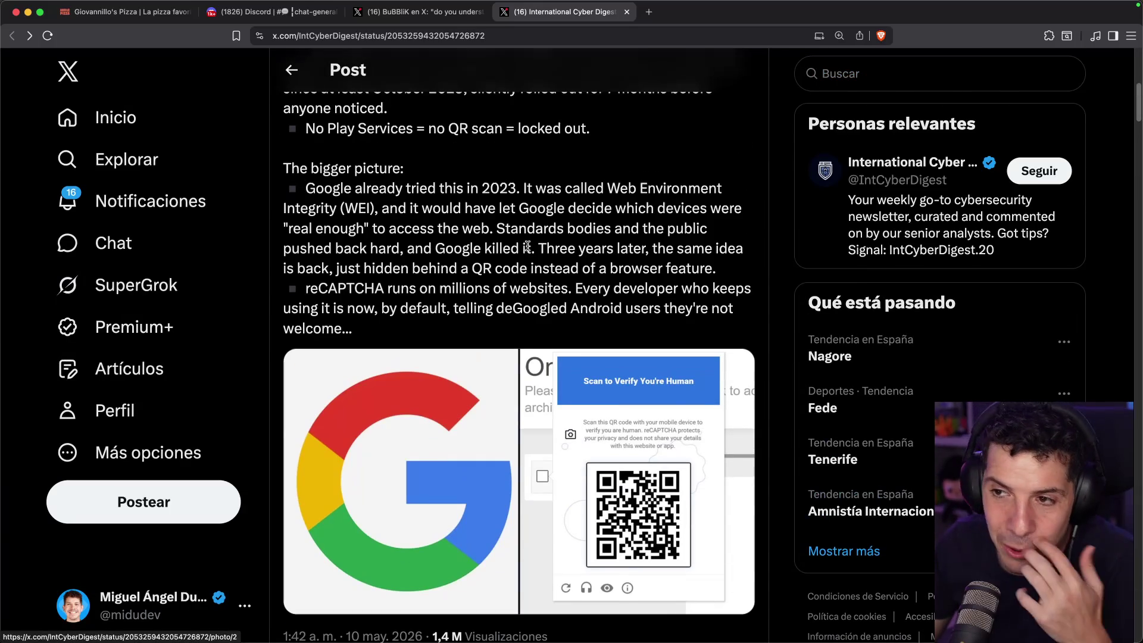
scroll(527, 246, up, 2)
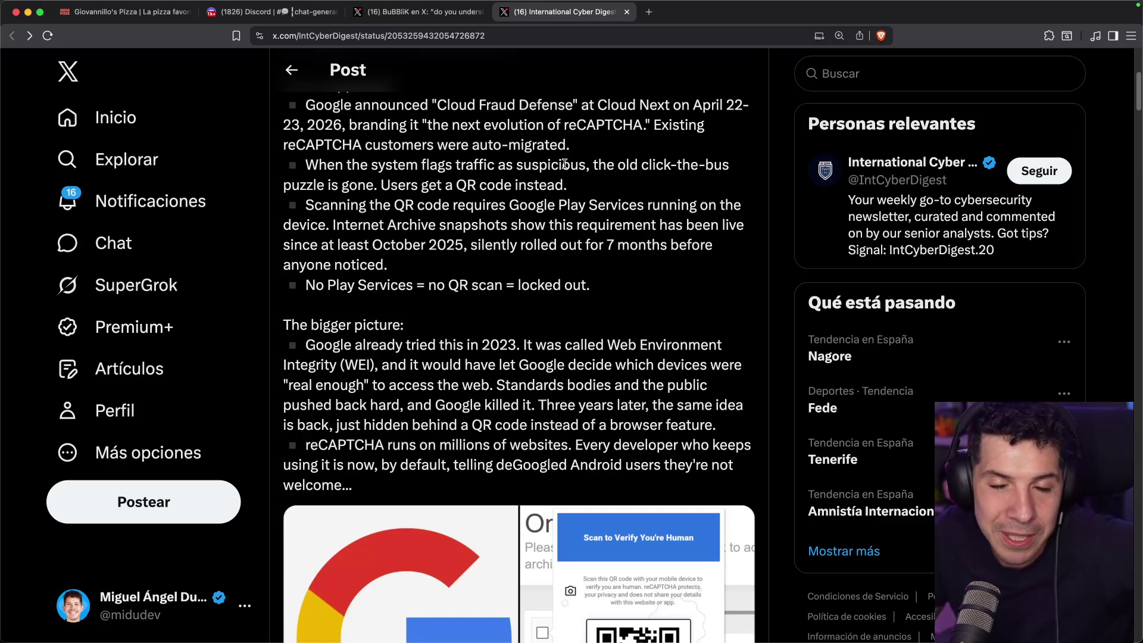
scroll(567, 217, down, 6)
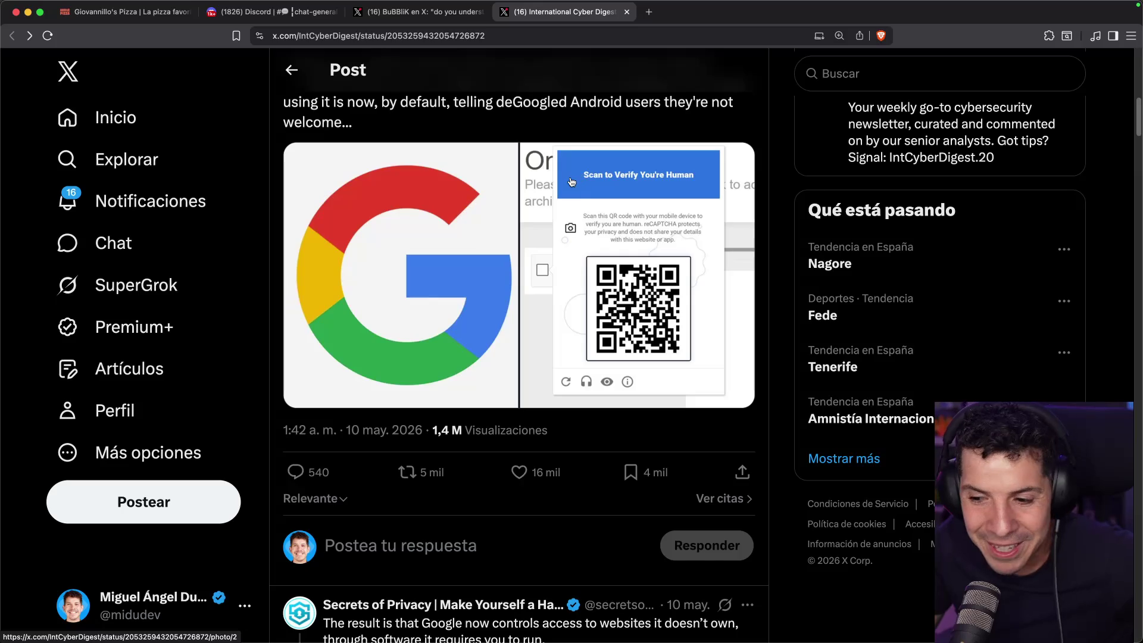
scroll(566, 214, down, 3)
scroll(563, 194, down, 3)
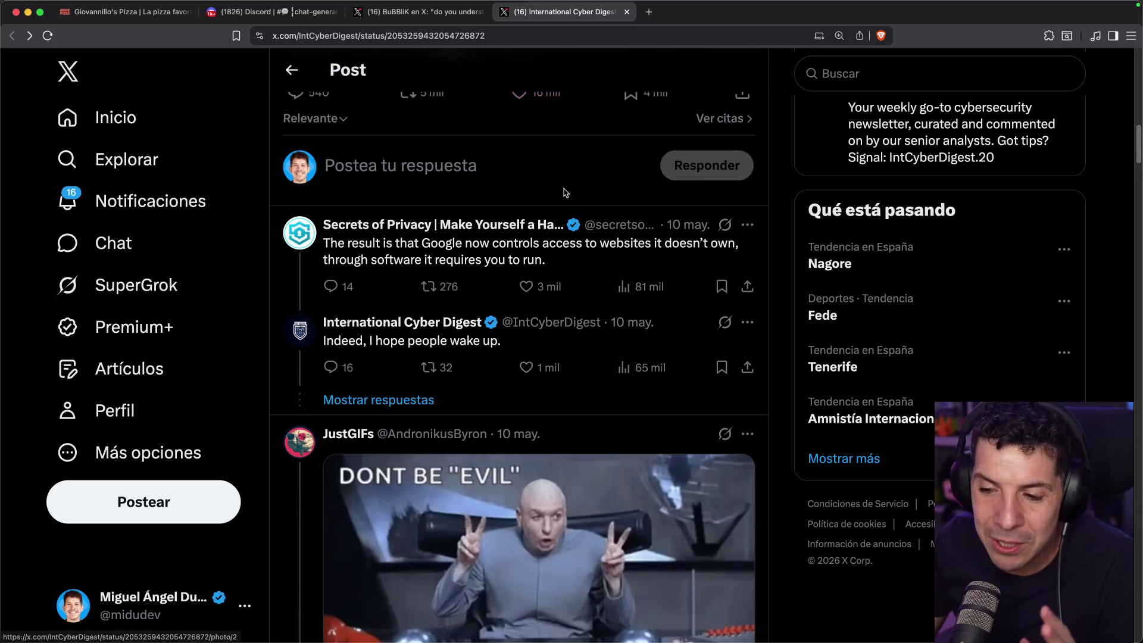
scroll(605, 195, down, 3)
scroll(613, 173, down, 5)
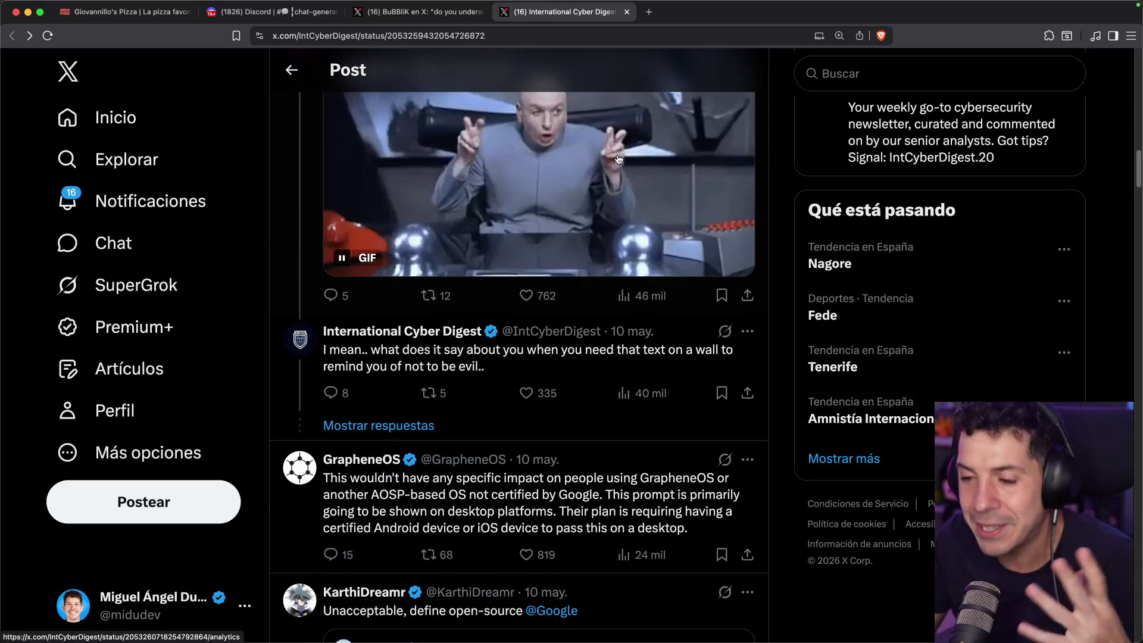
scroll(595, 208, up, 2)
scroll(589, 225, down, 3)
scroll(589, 225, down, 5)
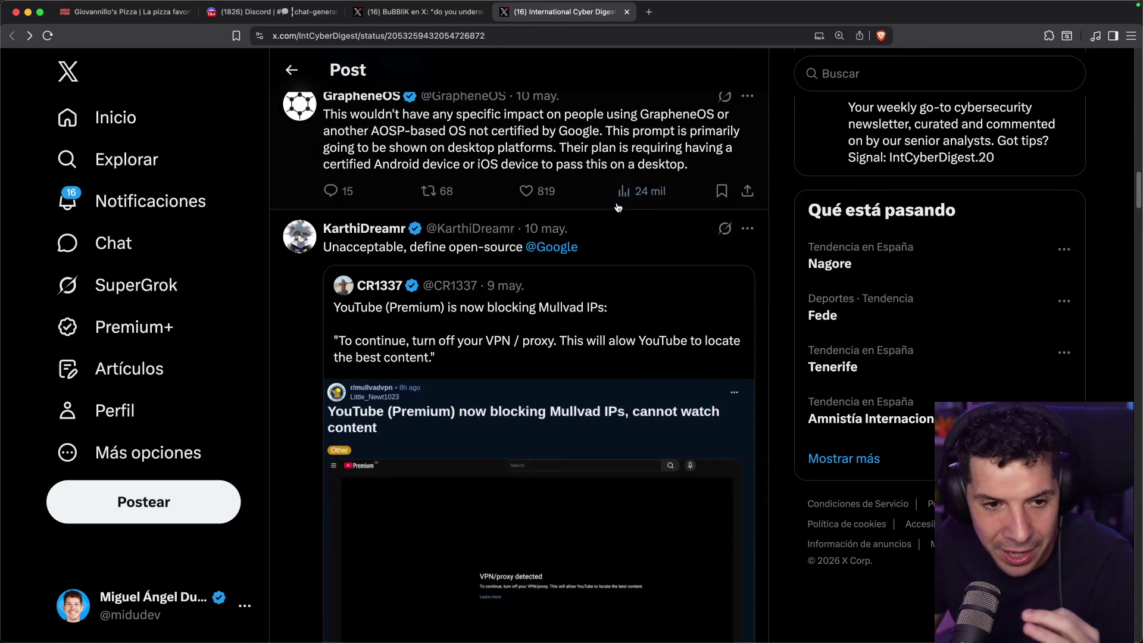
scroll(613, 211, up, 10)
scroll(618, 208, up, 6)
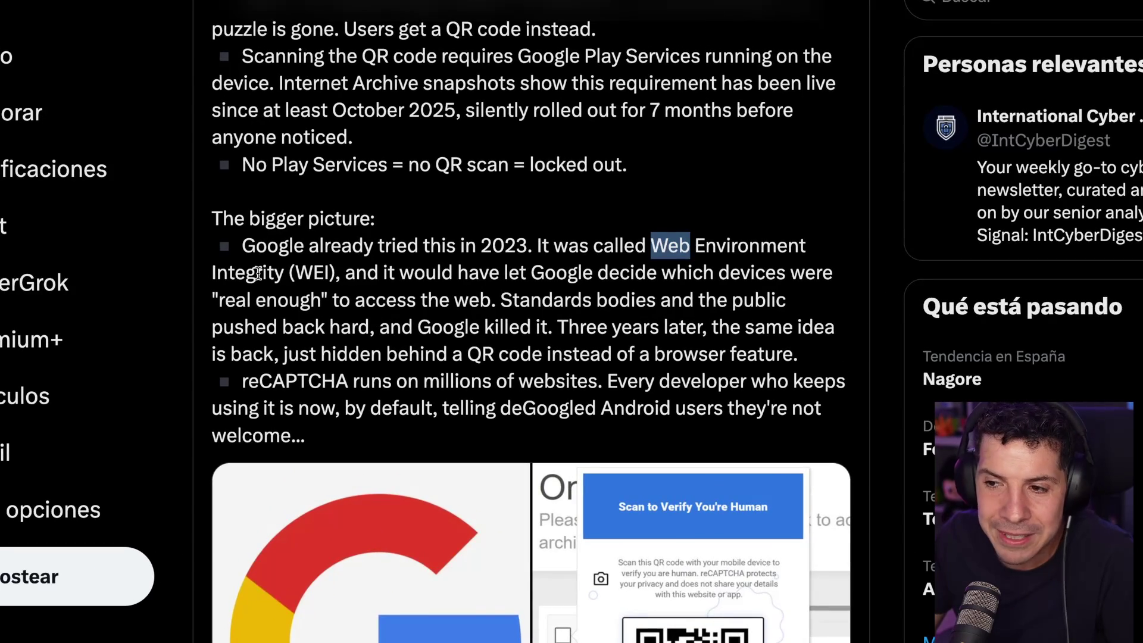
drag(258, 274, 332, 273)
click(343, 265)
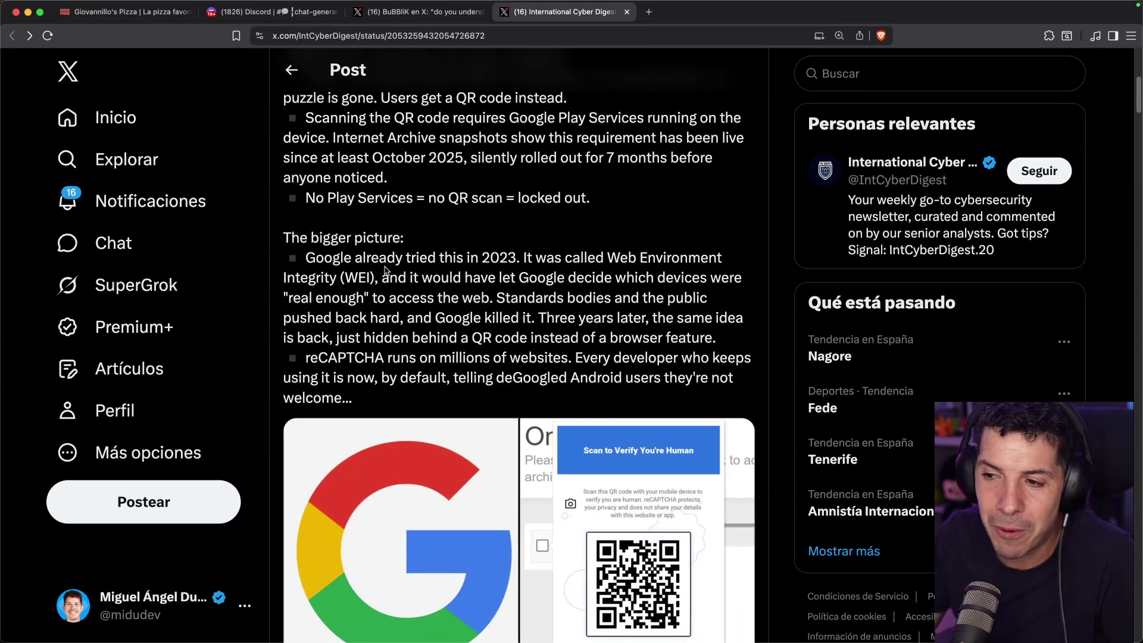
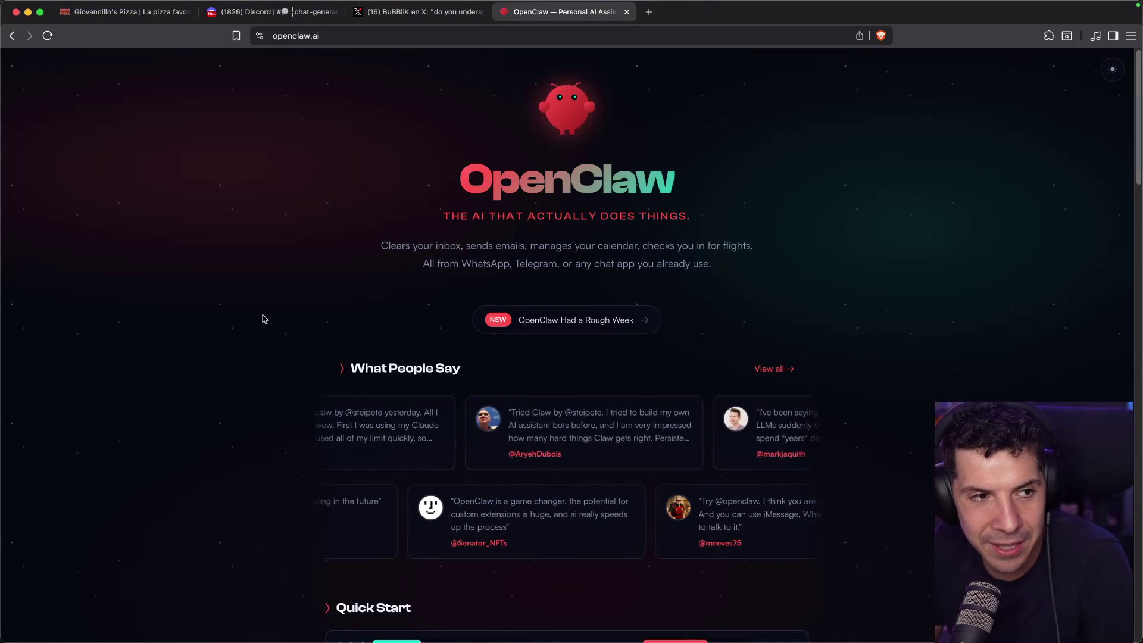
Open the 'OpenClaw Had a Rough Week' post and read its opening on slimming core and separate LTS.
scroll(297, 313, down, 3)
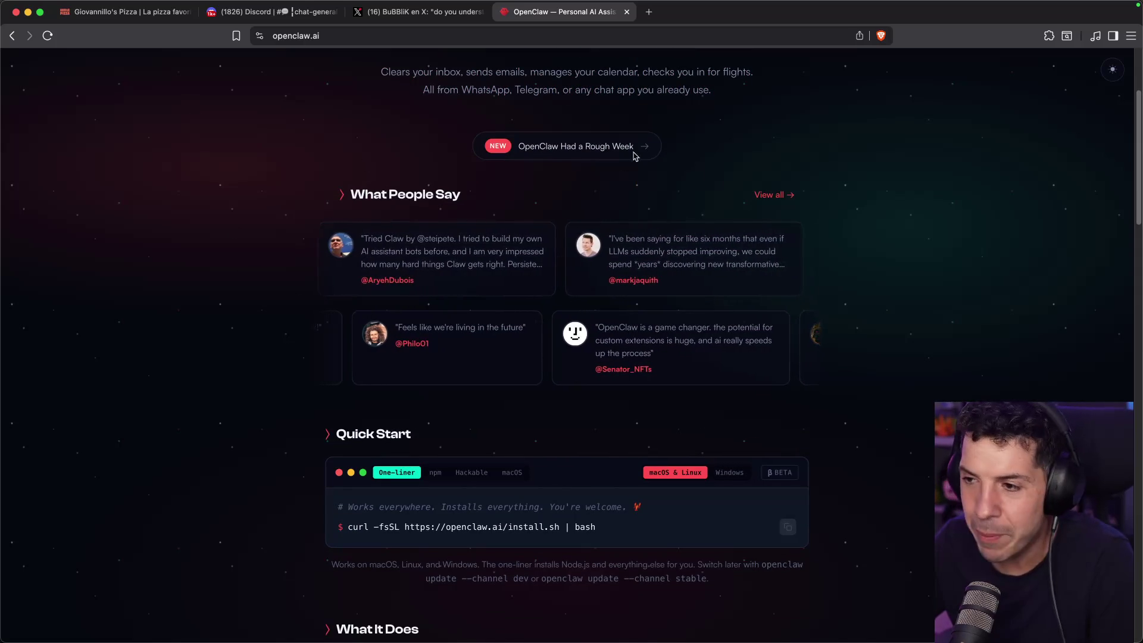
click(589, 151)
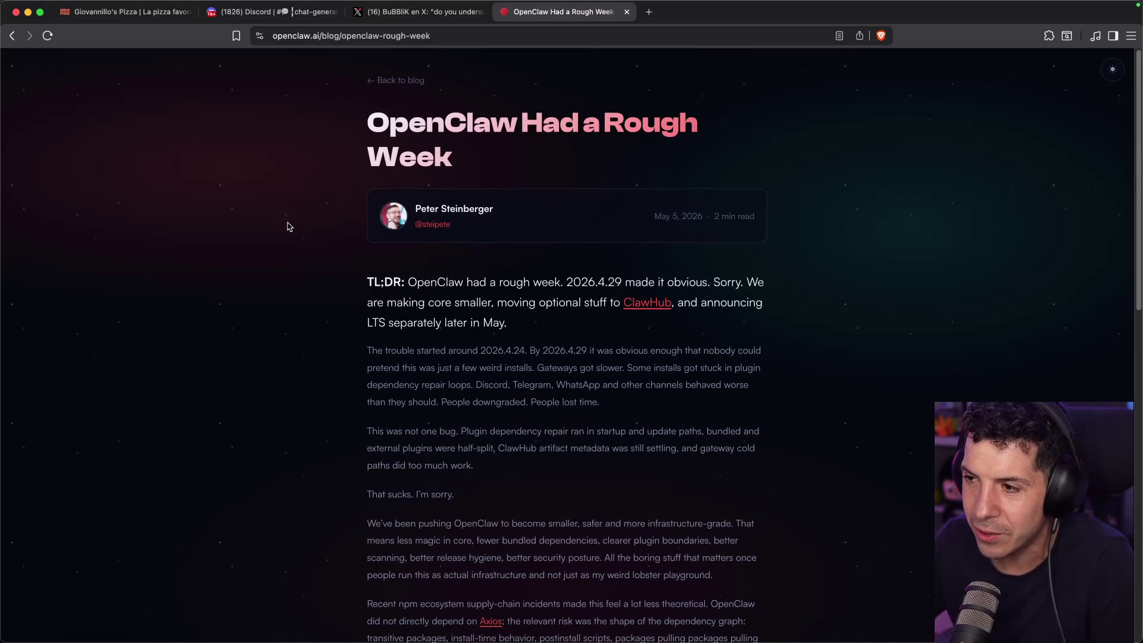
drag(424, 289, 545, 281)
click(545, 281)
drag(391, 302, 451, 303)
click(446, 316)
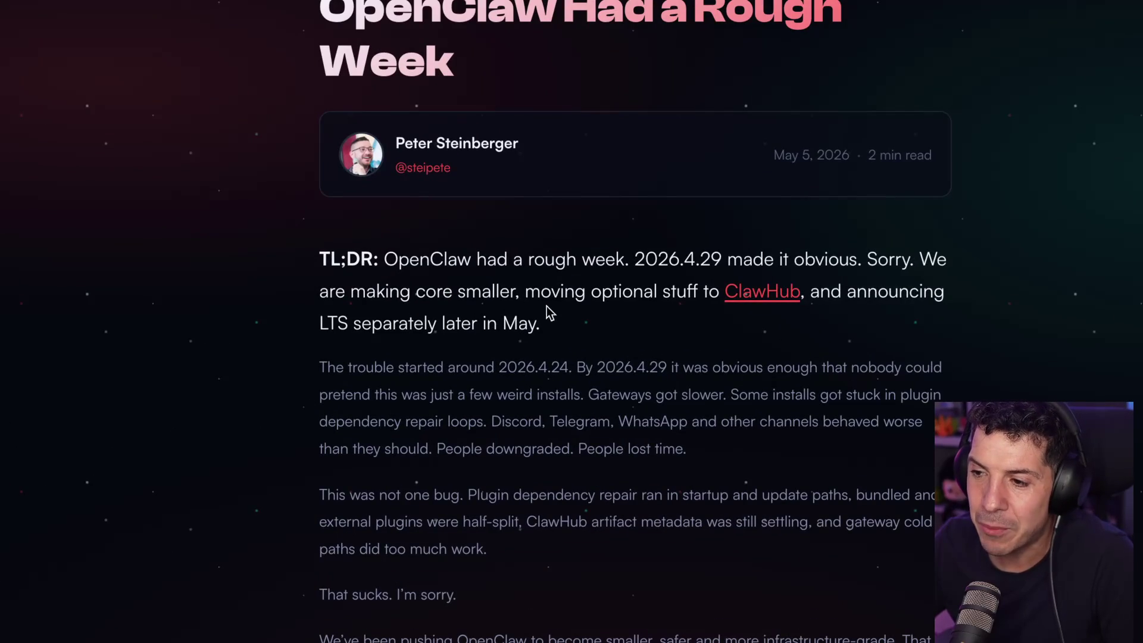
drag(559, 300, 642, 306)
click(642, 306)
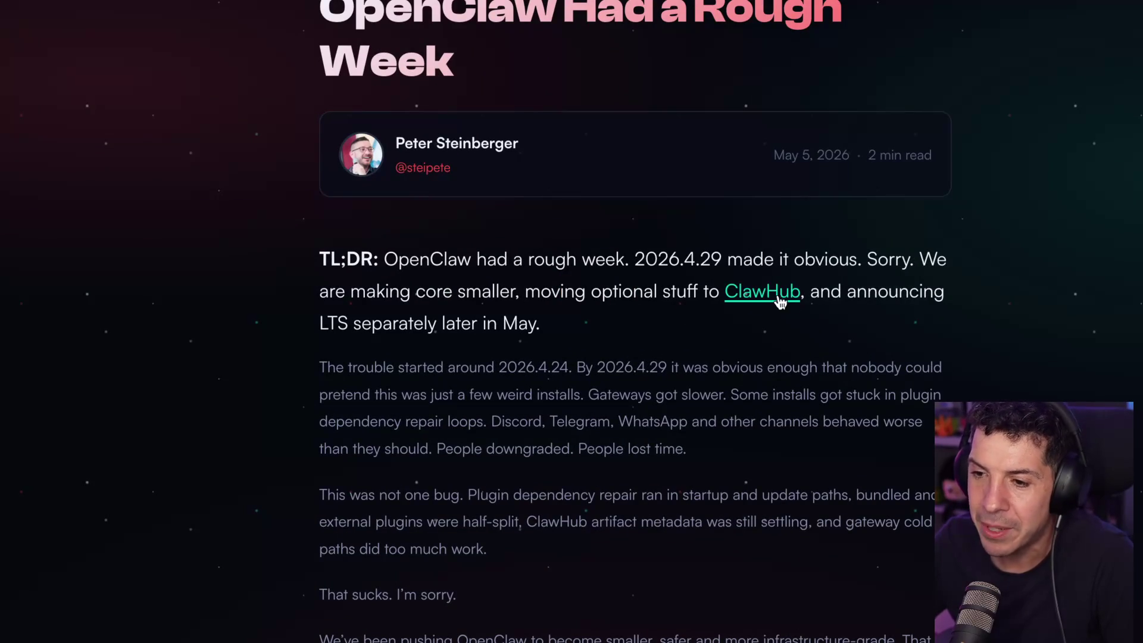
drag(338, 324, 549, 327)
click(552, 323)
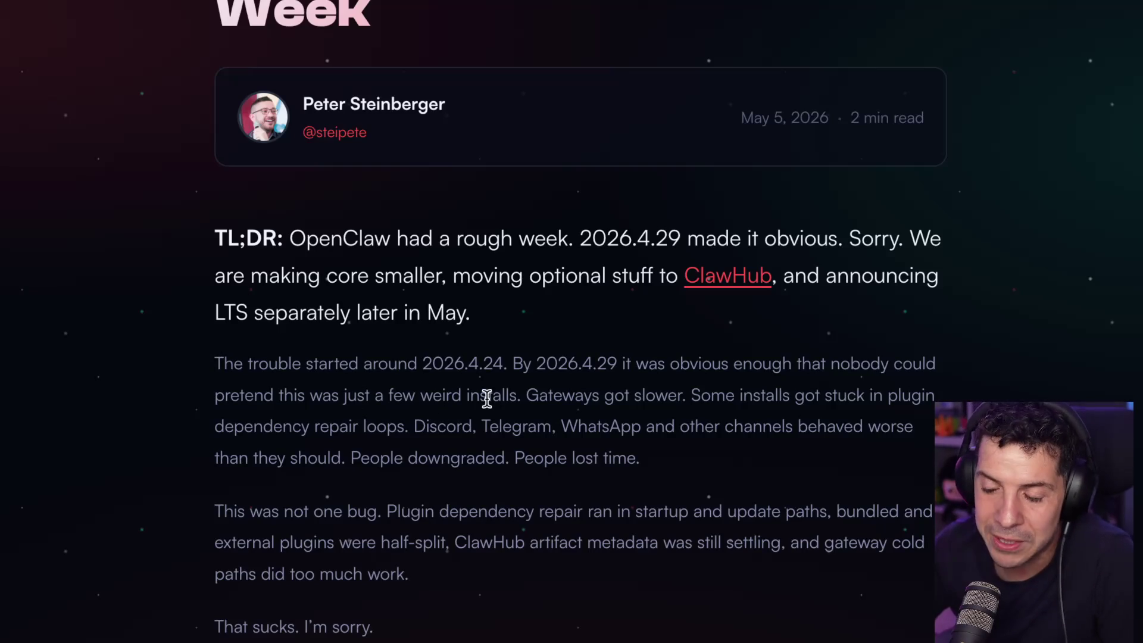
Read the rest of the post about weird installs and downgrades, then return to the blog listing.
scroll(476, 396, down, 3)
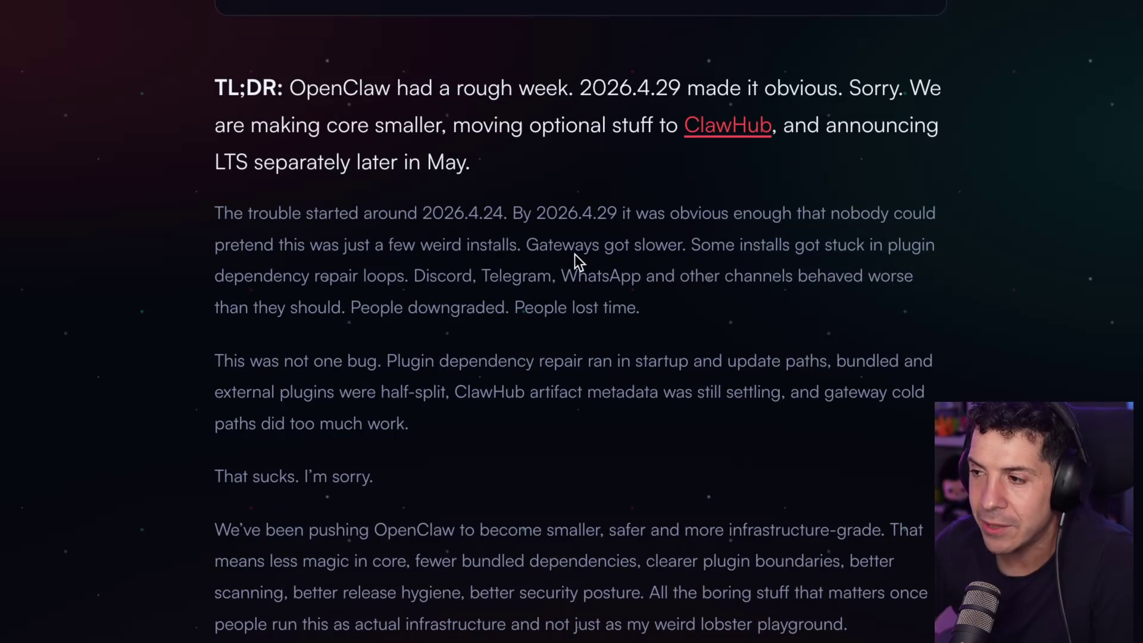
drag(729, 244, 815, 244)
click(813, 244)
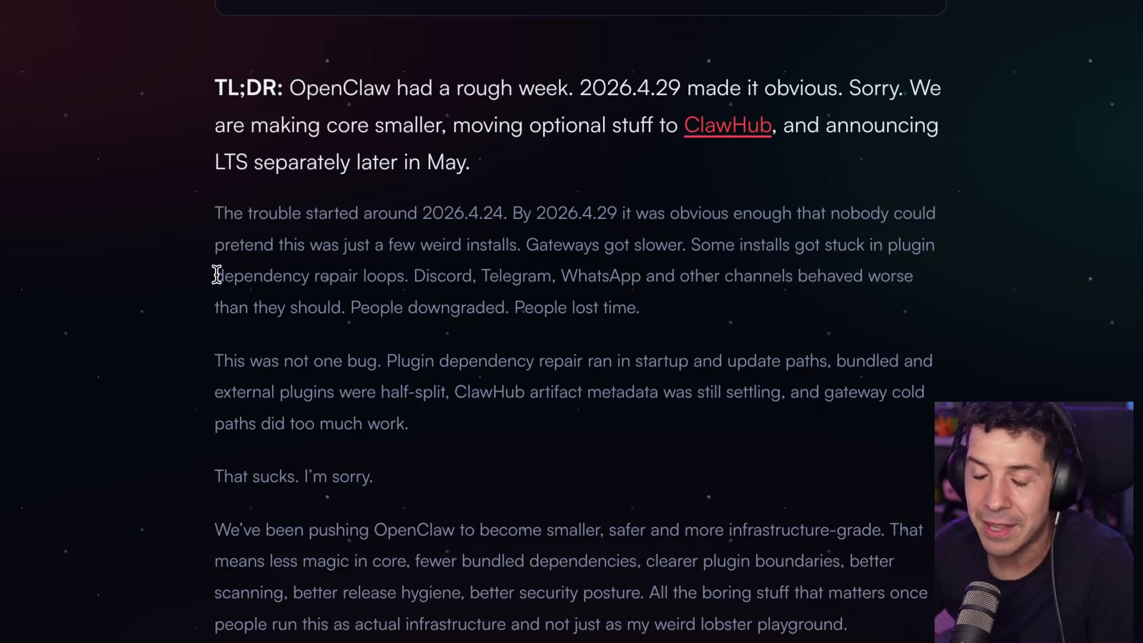
drag(356, 307, 490, 307)
click(571, 334)
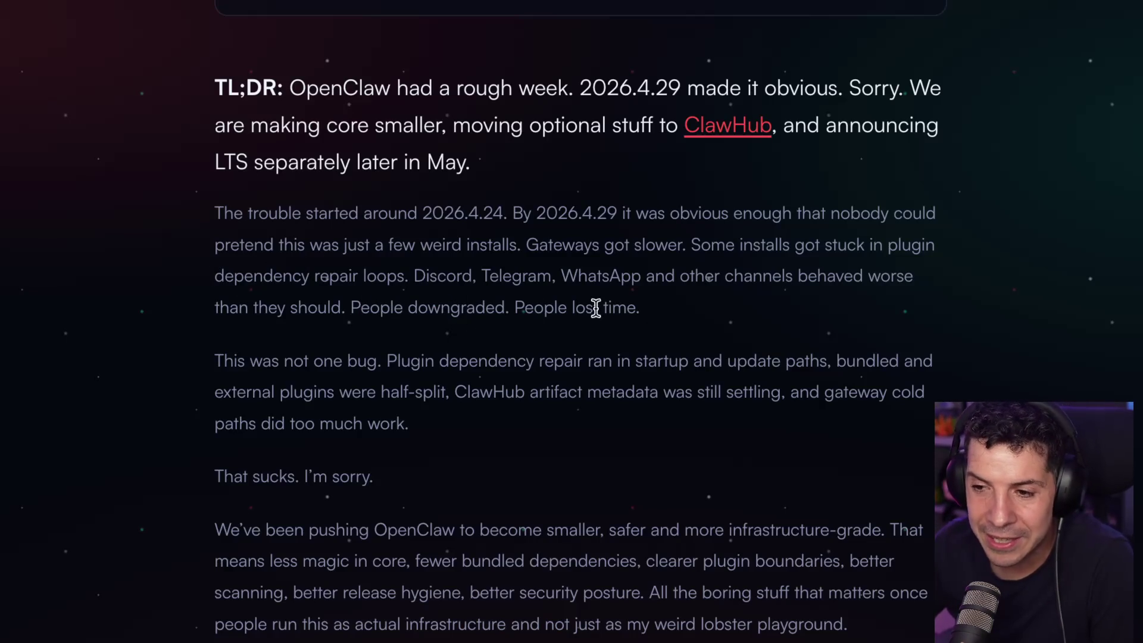
drag(277, 360, 368, 360)
click(416, 351)
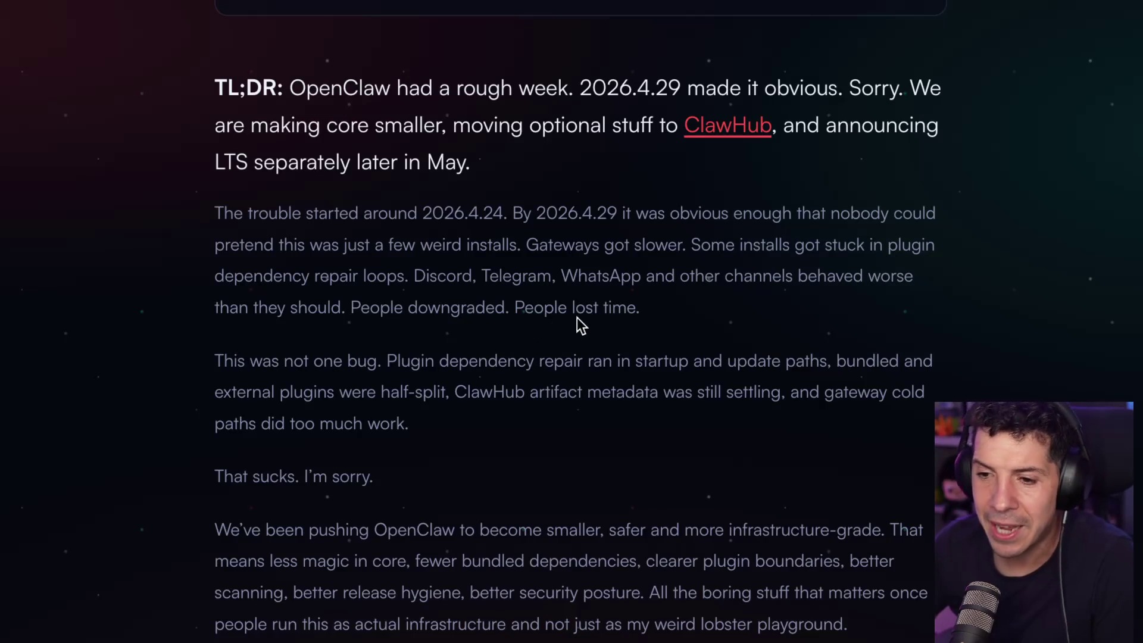
scroll(229, 330, down, 4)
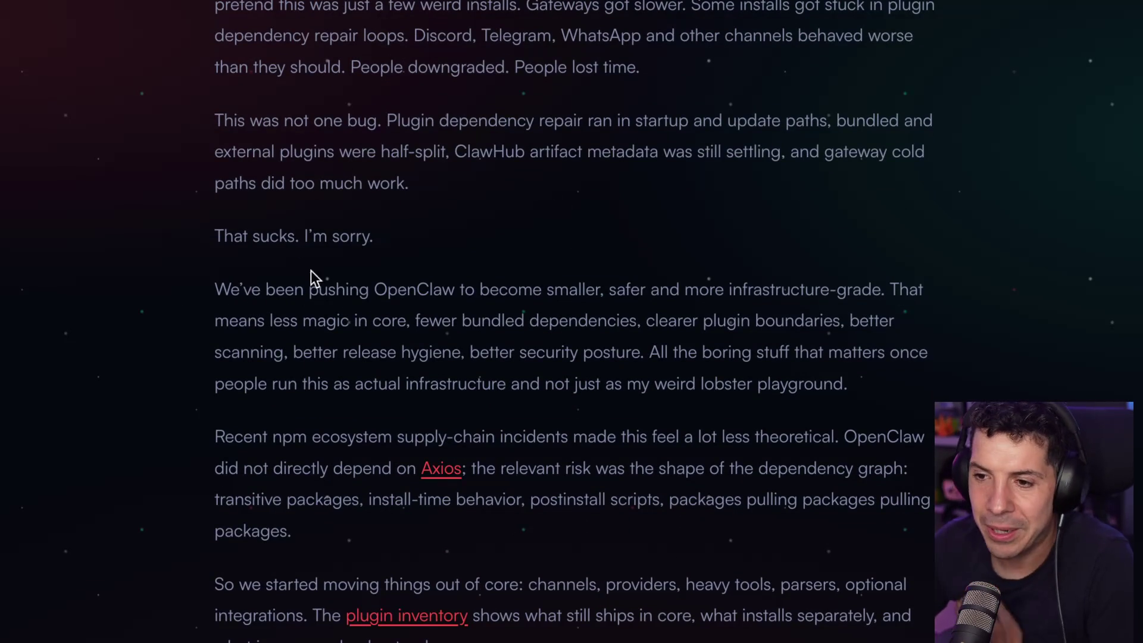
scroll(257, 331, down, 3)
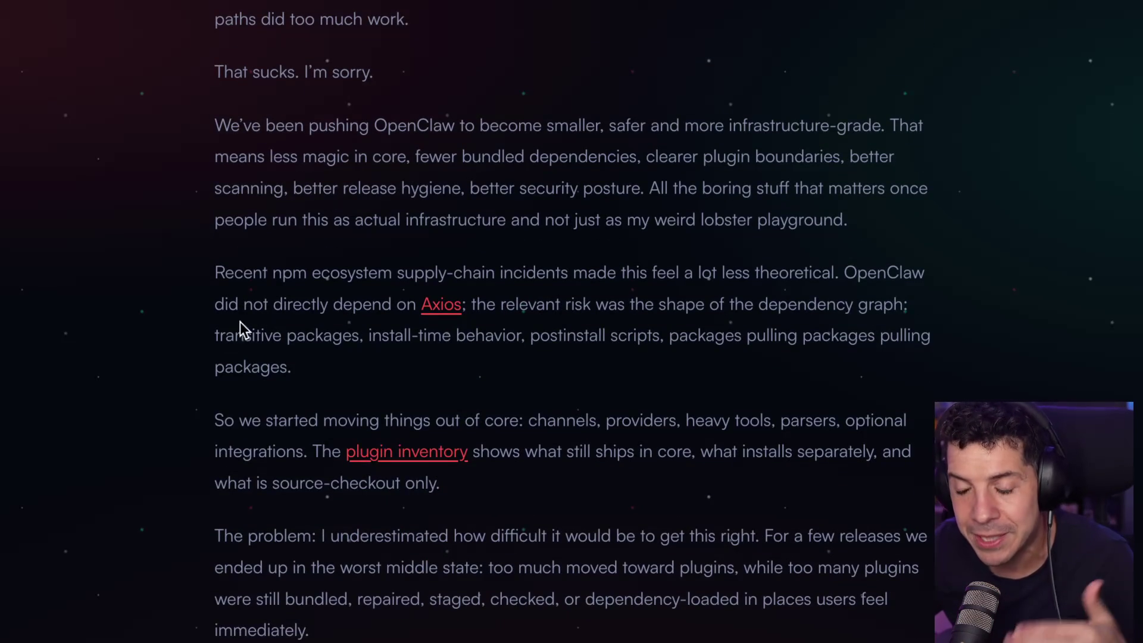
scroll(246, 280, down, 10)
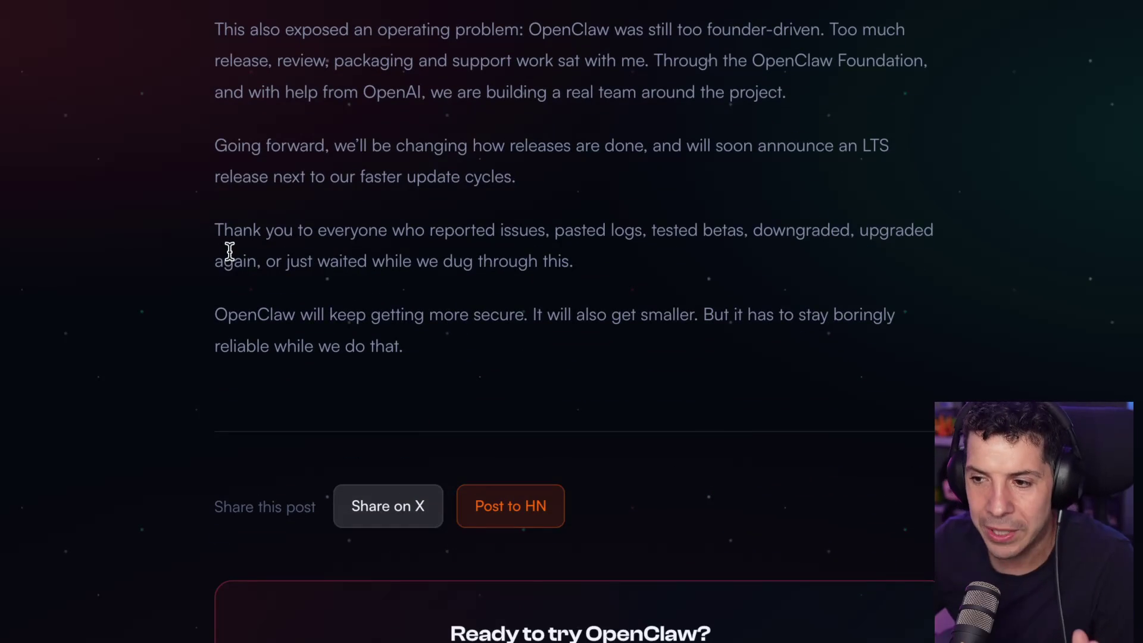
scroll(229, 251, up, 9)
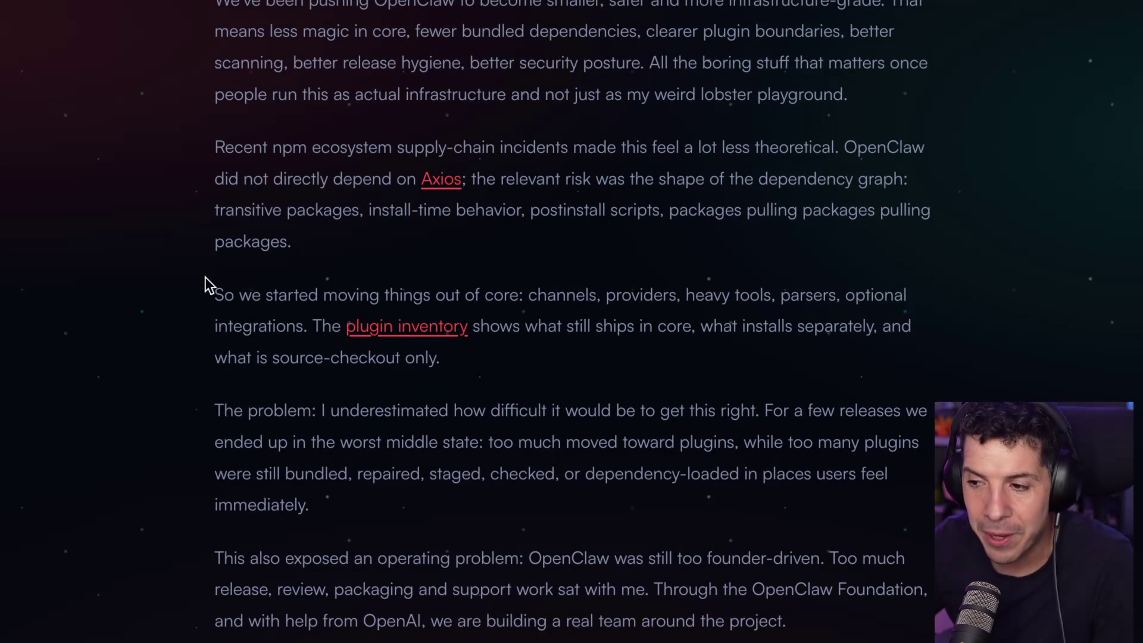
scroll(203, 276, down, 5)
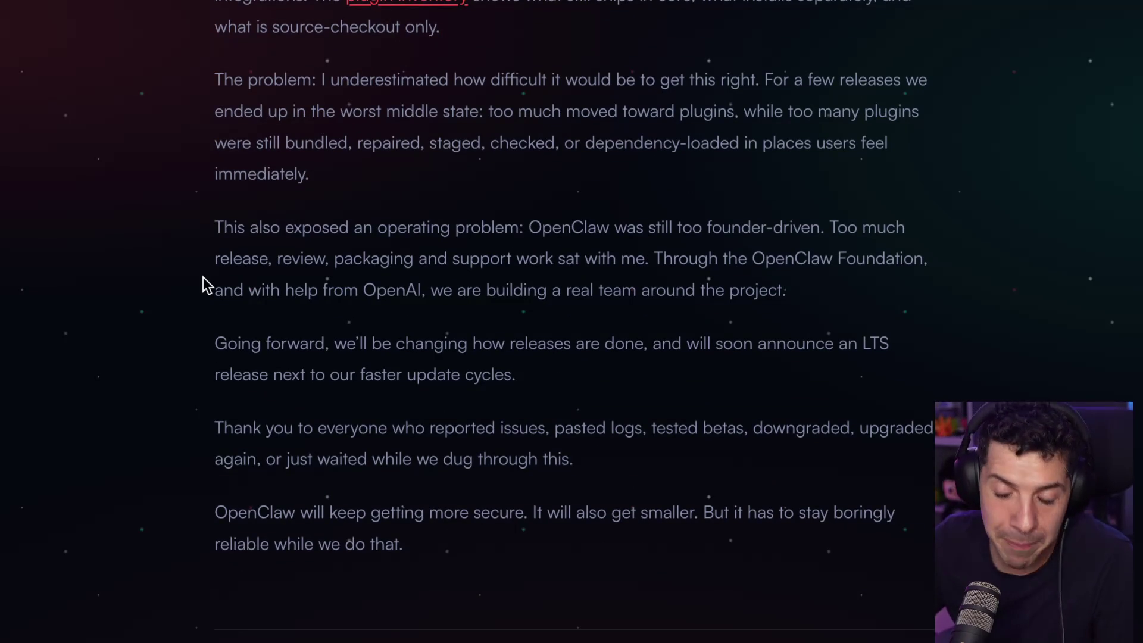
scroll(205, 274, up, 15)
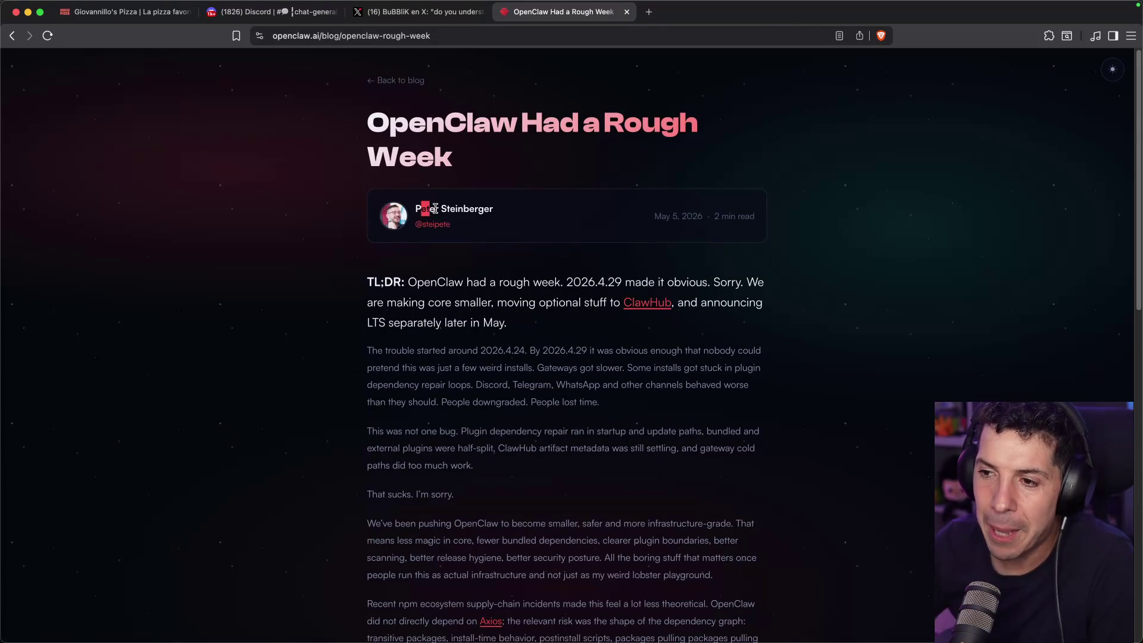
click(396, 89)
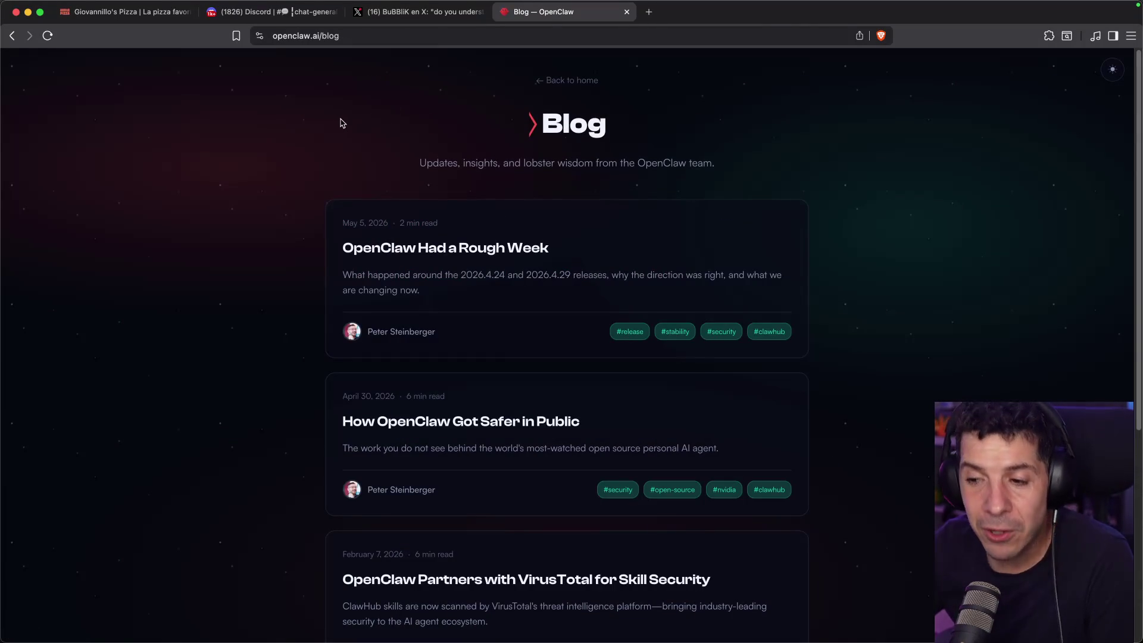
key(super+Tab)
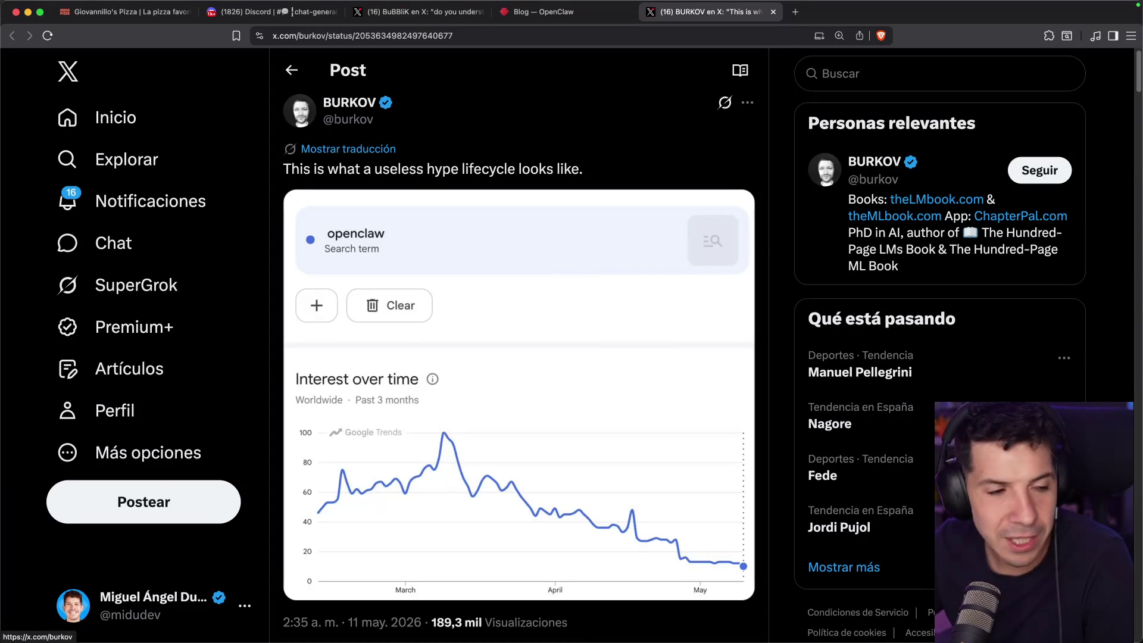
Enlarge the post's Google Trends chart of 'openclaw' interest over the past 3 months.
click(420, 402)
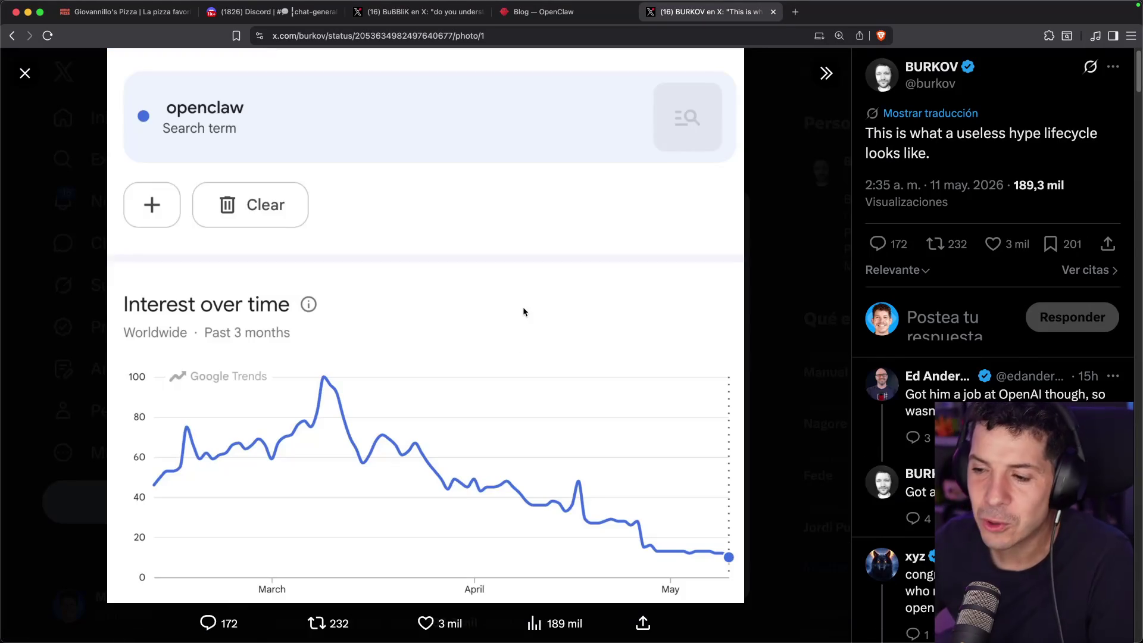
key(super+Tab)
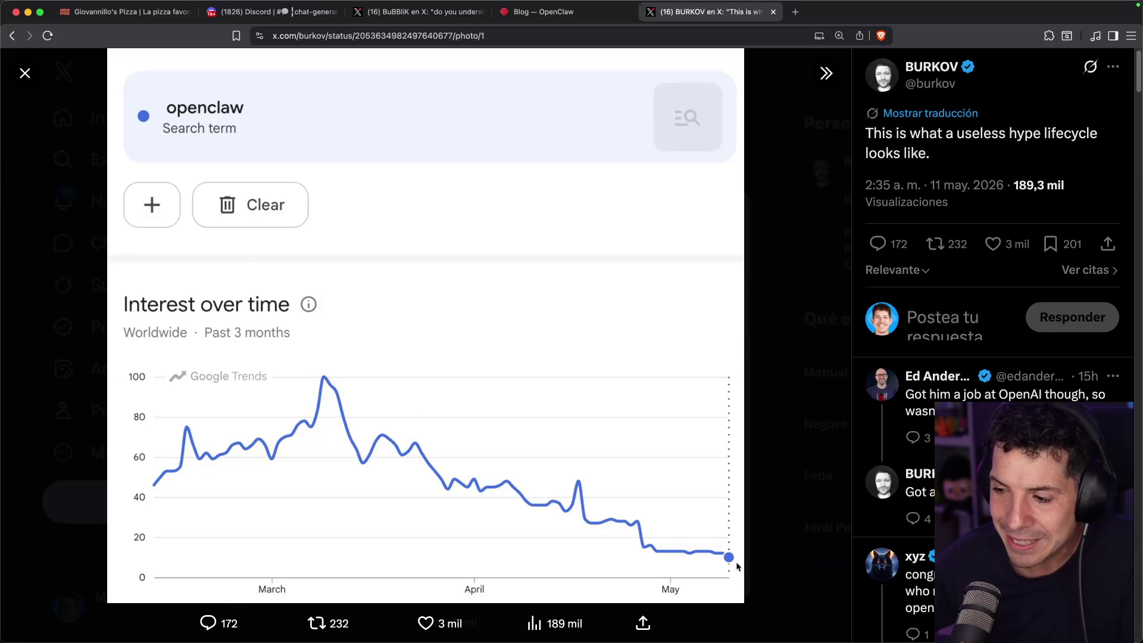
Close the photo viewer, translate the hype-lifecycle post to Spanish and skim its replies.
click(779, 231)
scroll(592, 222, down, 1)
scroll(586, 225, up, 1)
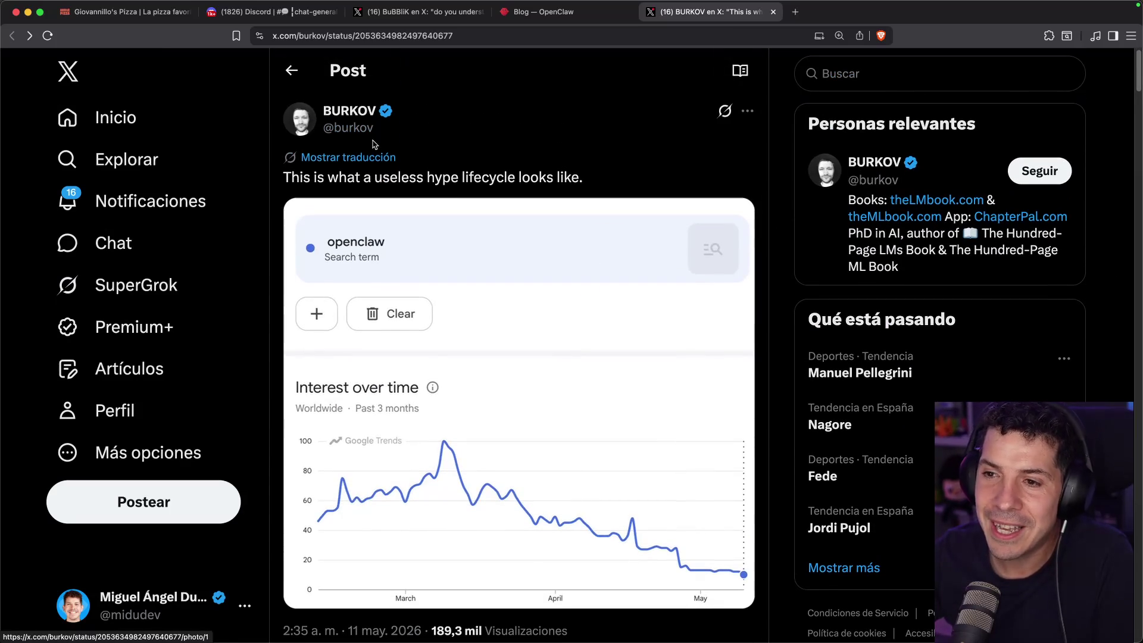
click(361, 158)
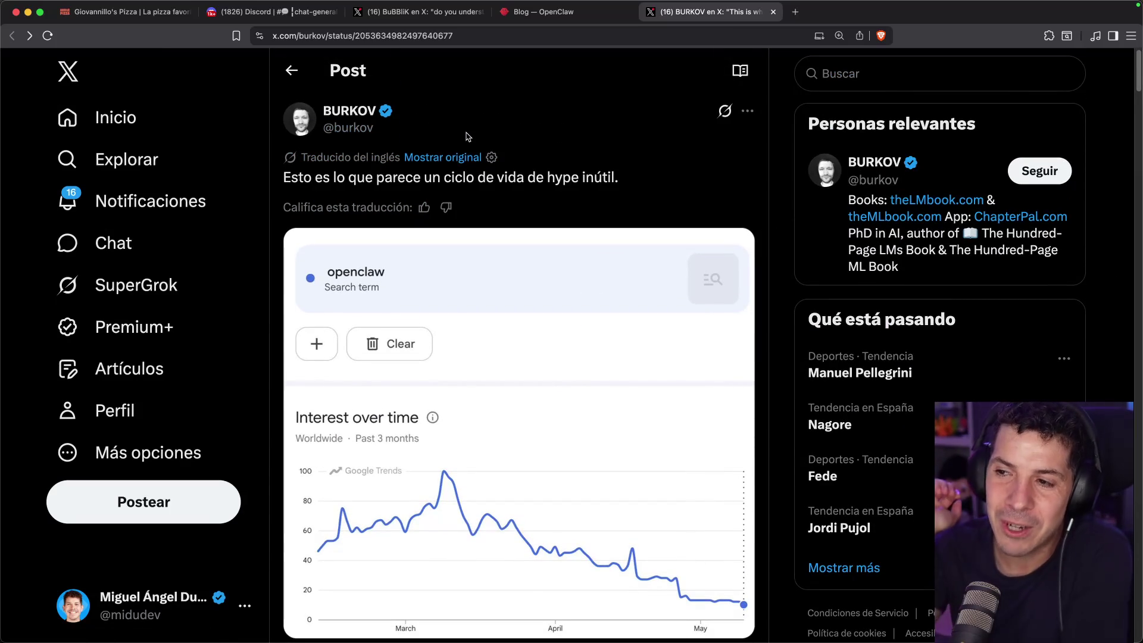
scroll(476, 149, down, 9)
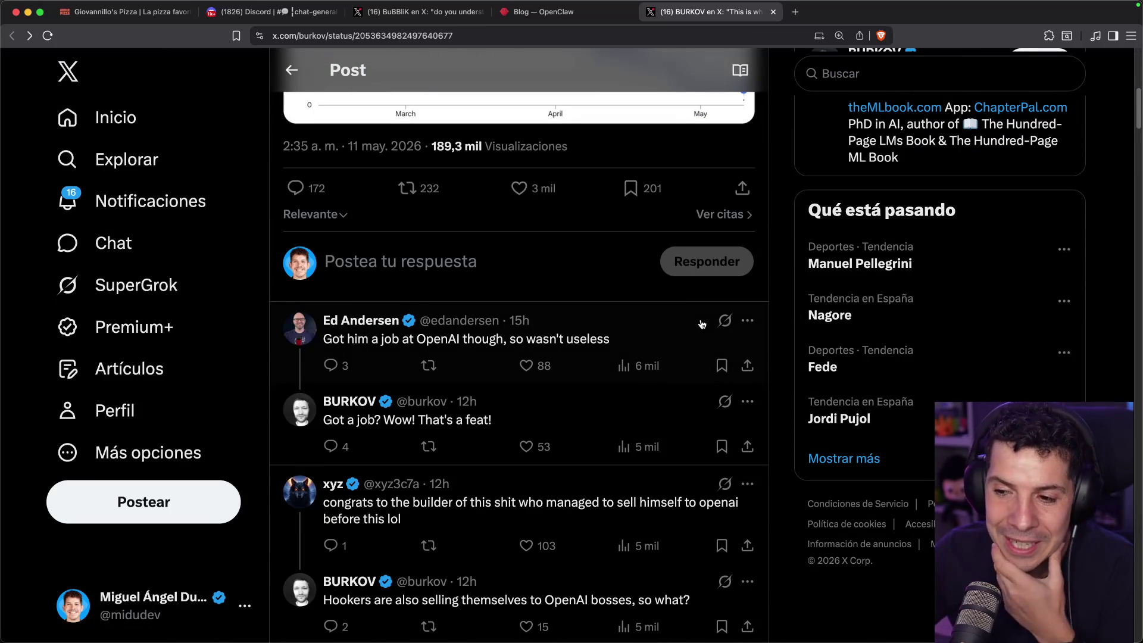
scroll(691, 314, up, 6)
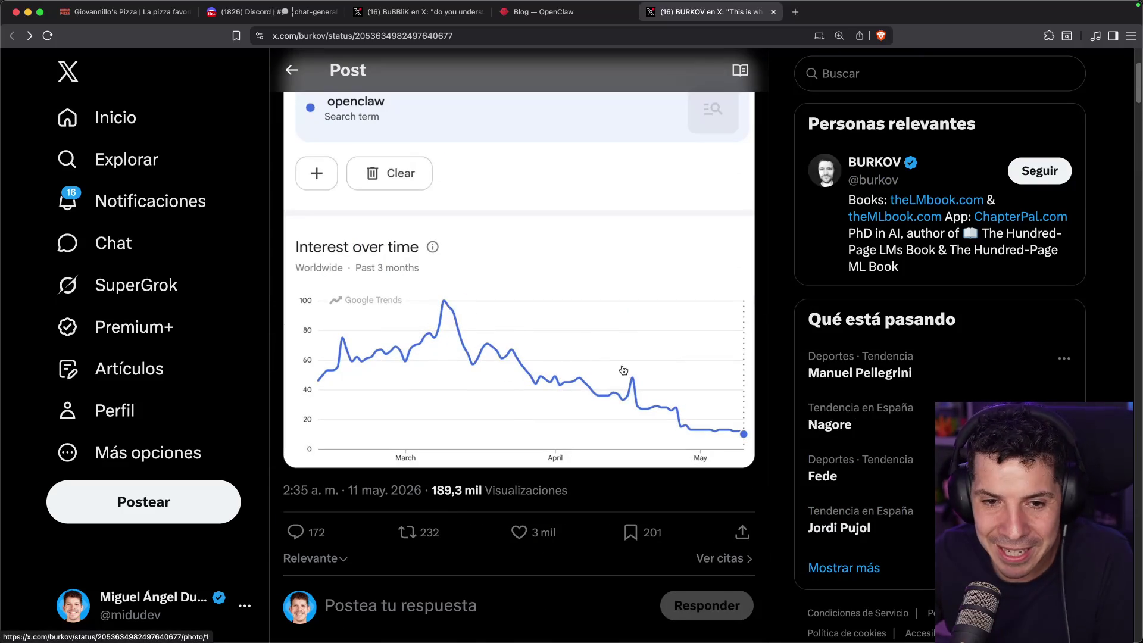
scroll(528, 263, up, 3)
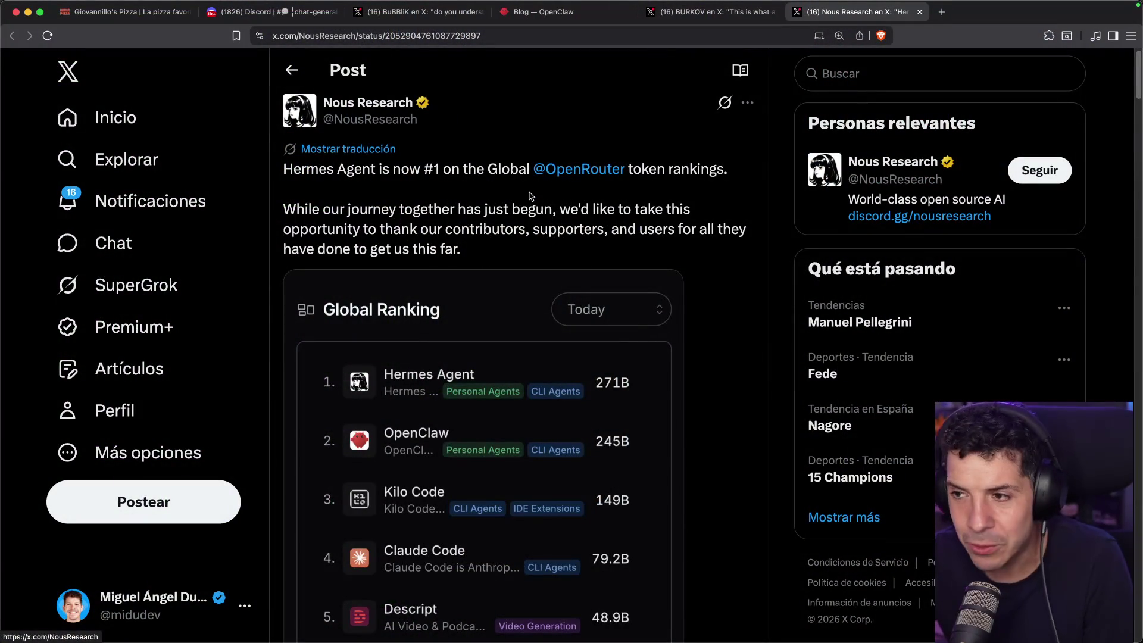
drag(624, 169, 546, 172)
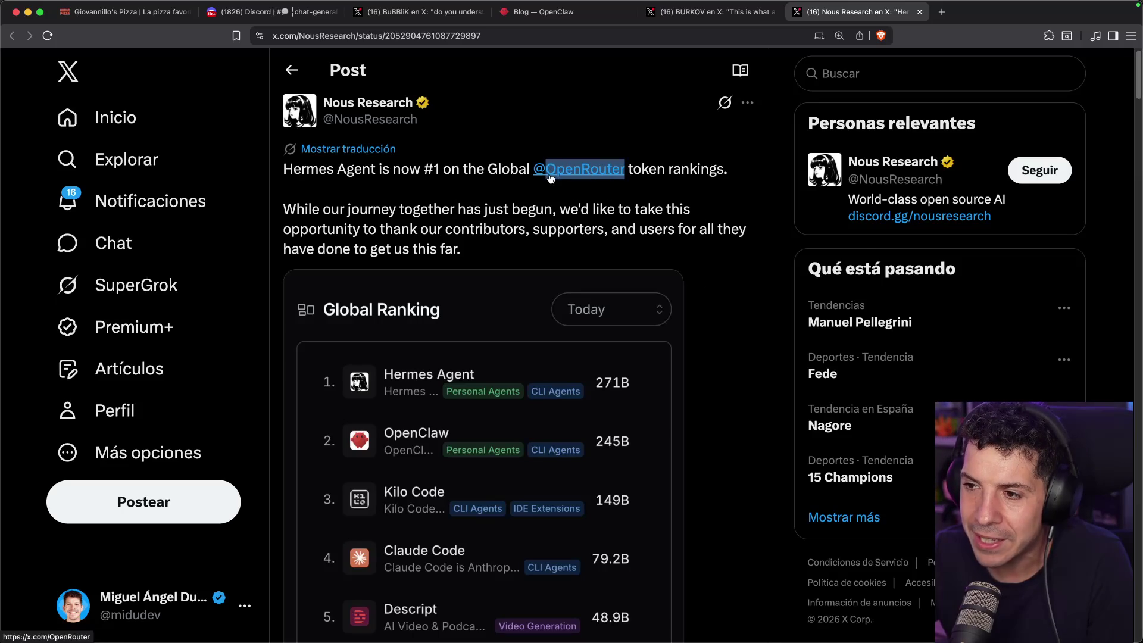
key(super+c)
key(super+t)
key(super+v)
Search 'OpenRouter global ranking apps' and open the OpenRouter App & Agent Rankings page.
text(global ranking apps)
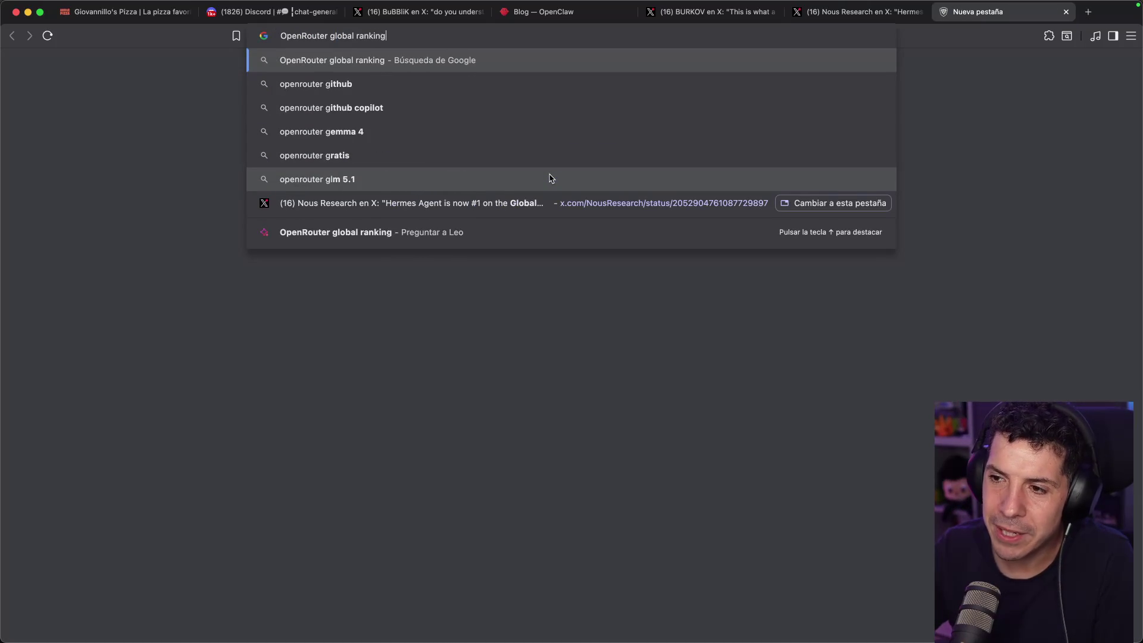
key(Return)
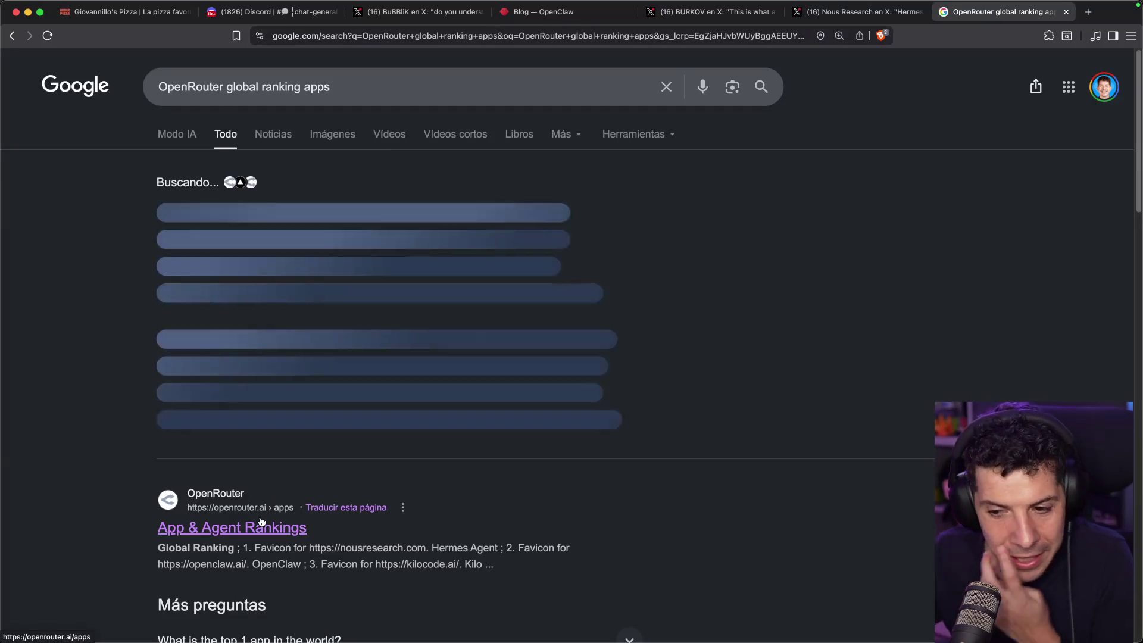
click(262, 528)
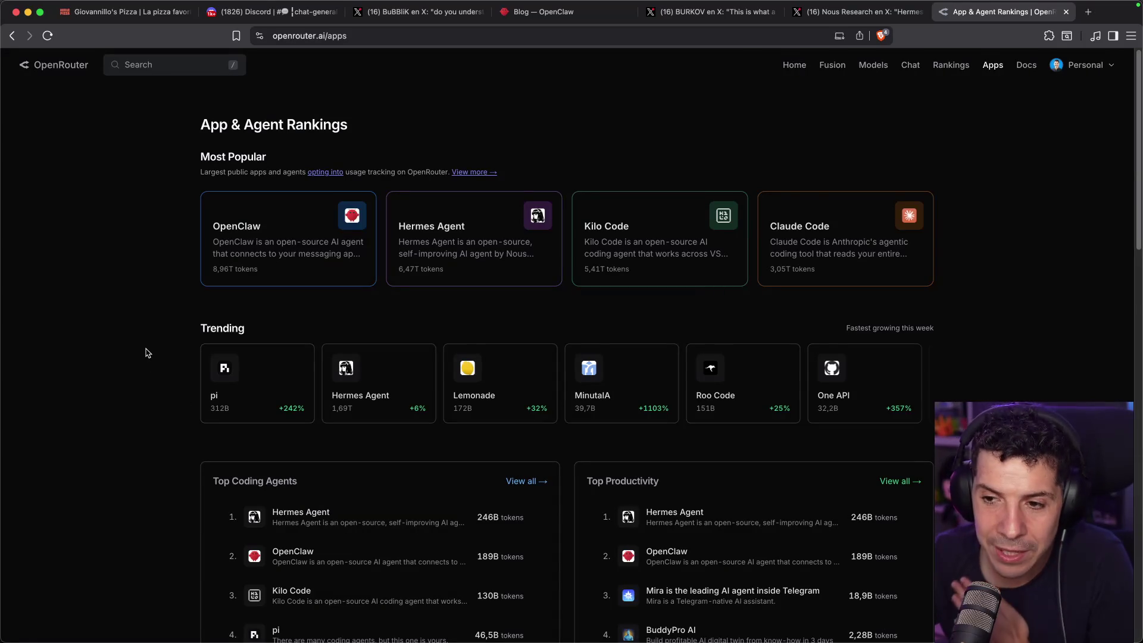
Browse the Trending apps and Top Coding Agents rankings, then open the pi app's page.
scroll(143, 346, down, 5)
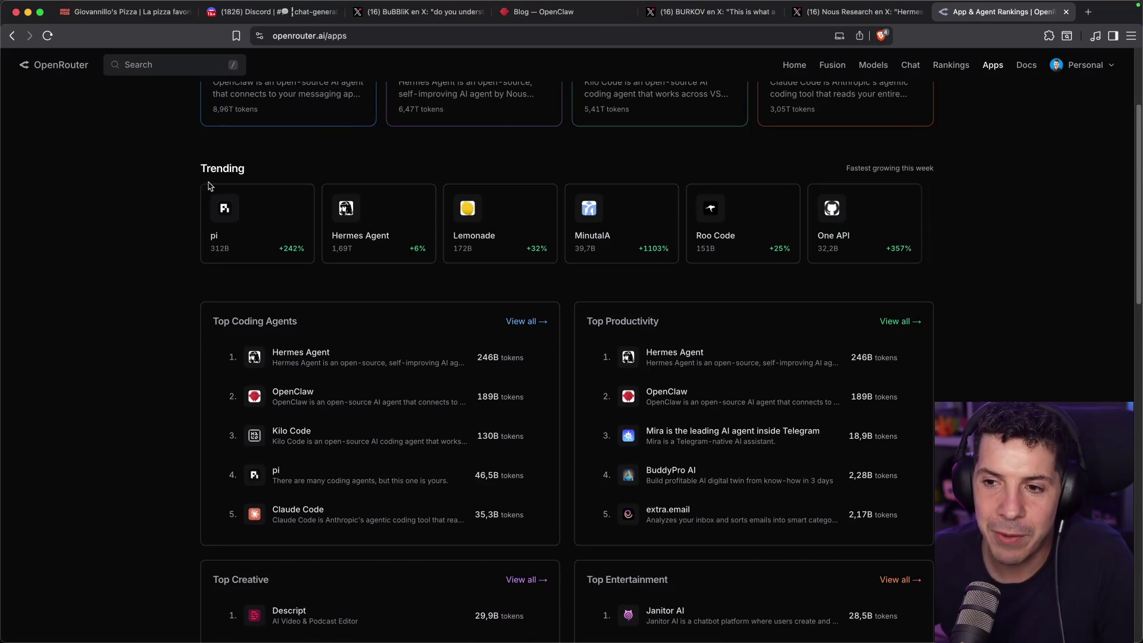
scroll(209, 186, up, 3)
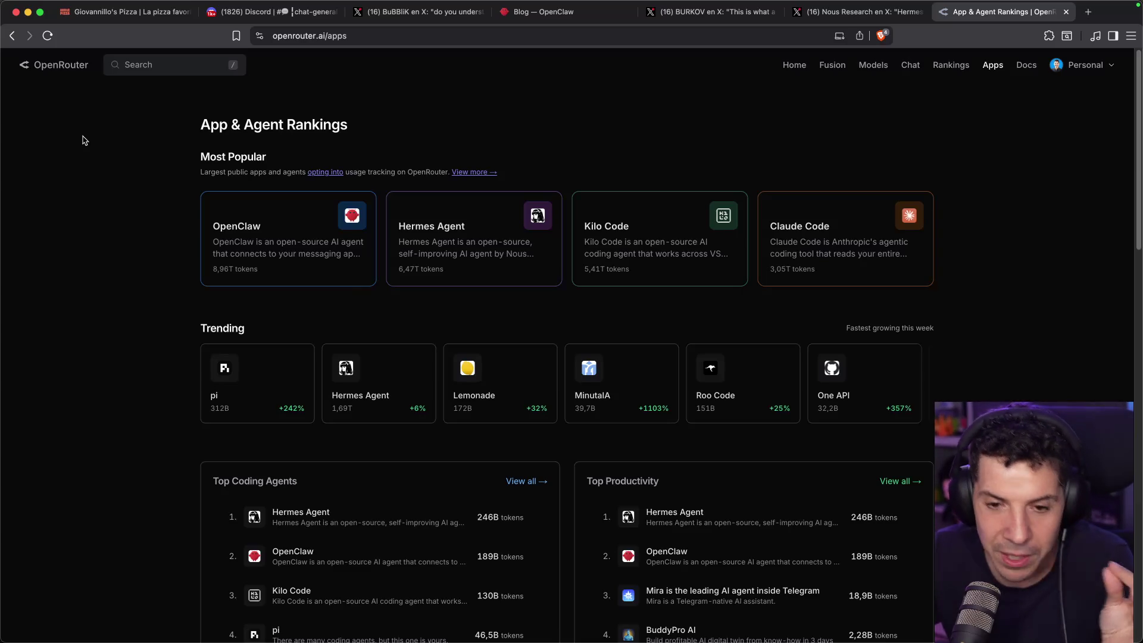
scroll(107, 184, down, 1)
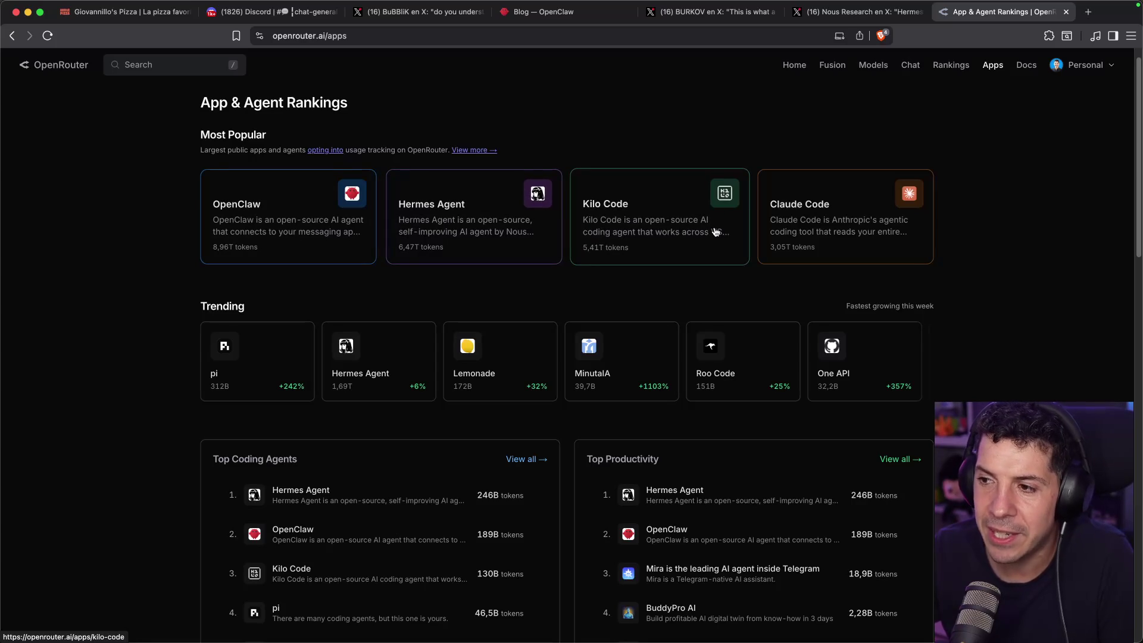
scroll(158, 230, down, 5)
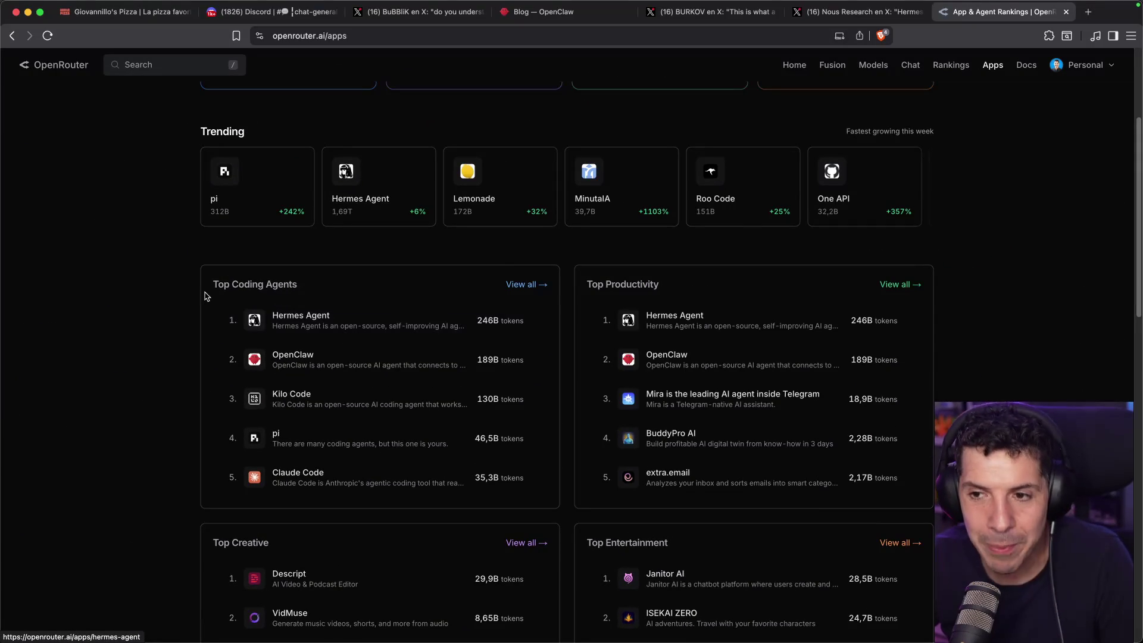
scroll(191, 304, up, 1)
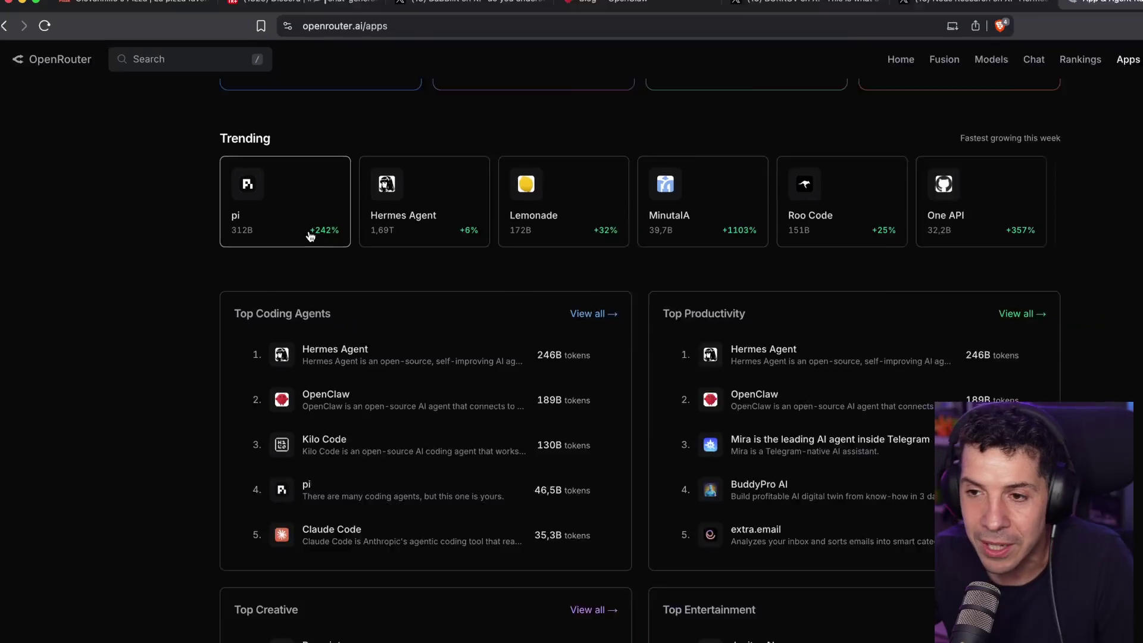
click(245, 197)
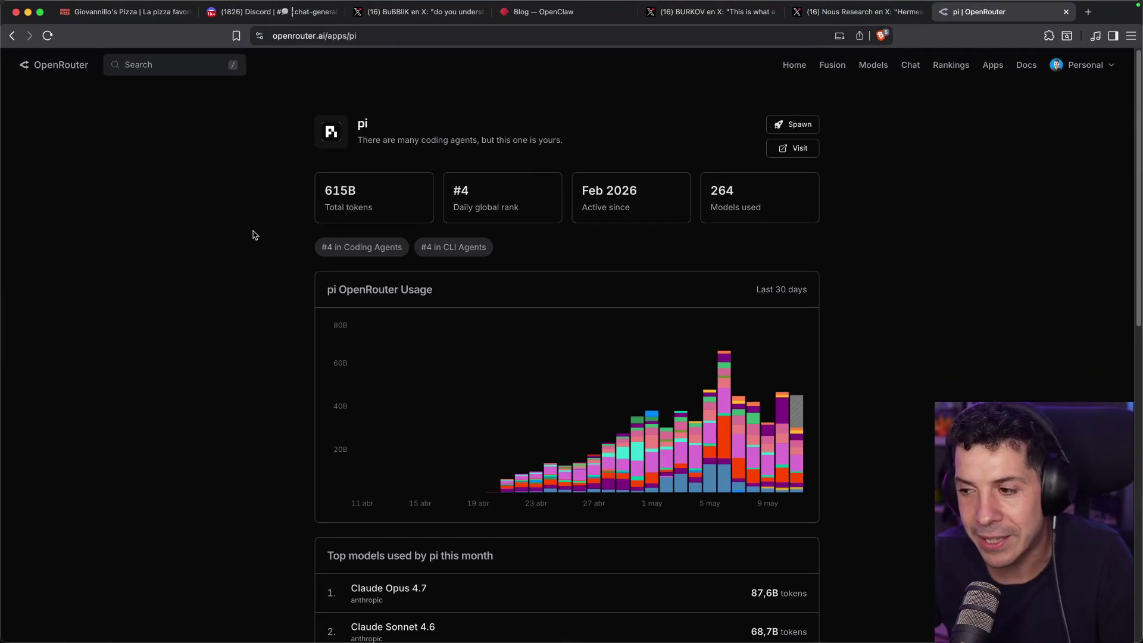
Review pi's stats (615B tokens, #4 daily global rank, 264 models), then go back to the rankings.
mouse_move(516, 488)
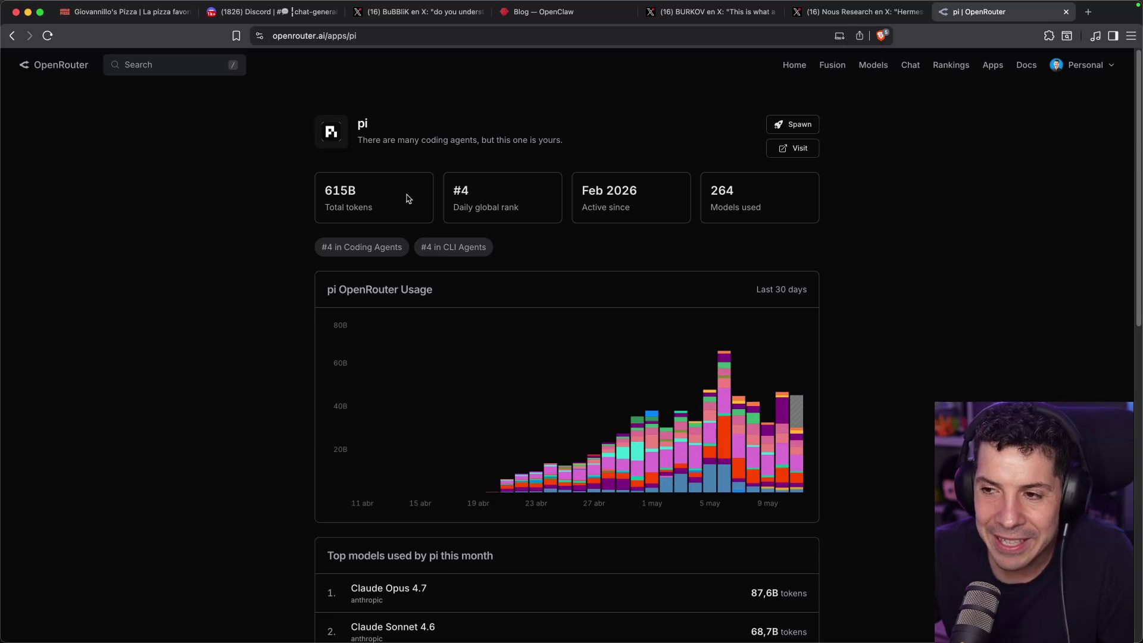
drag(499, 207, 501, 206)
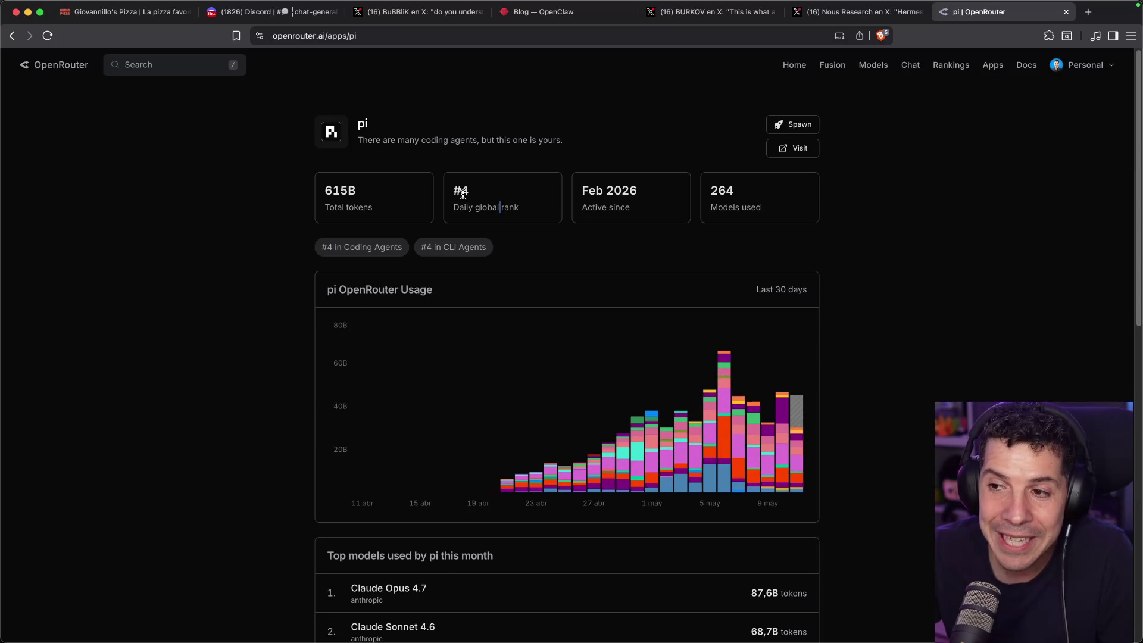
click(12, 36)
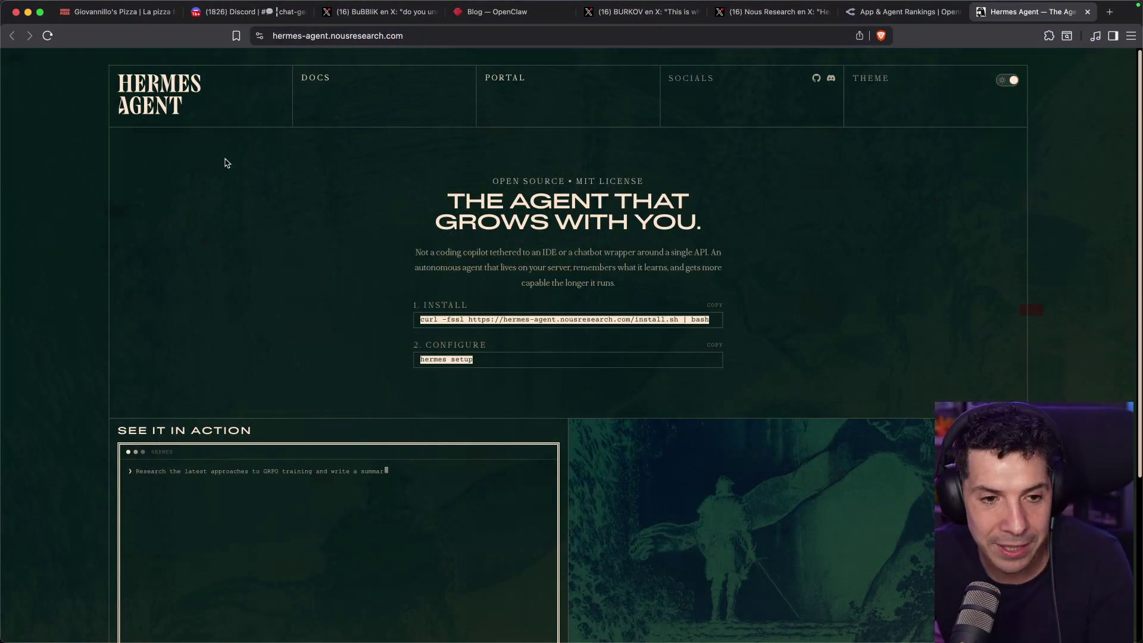
click(265, 203)
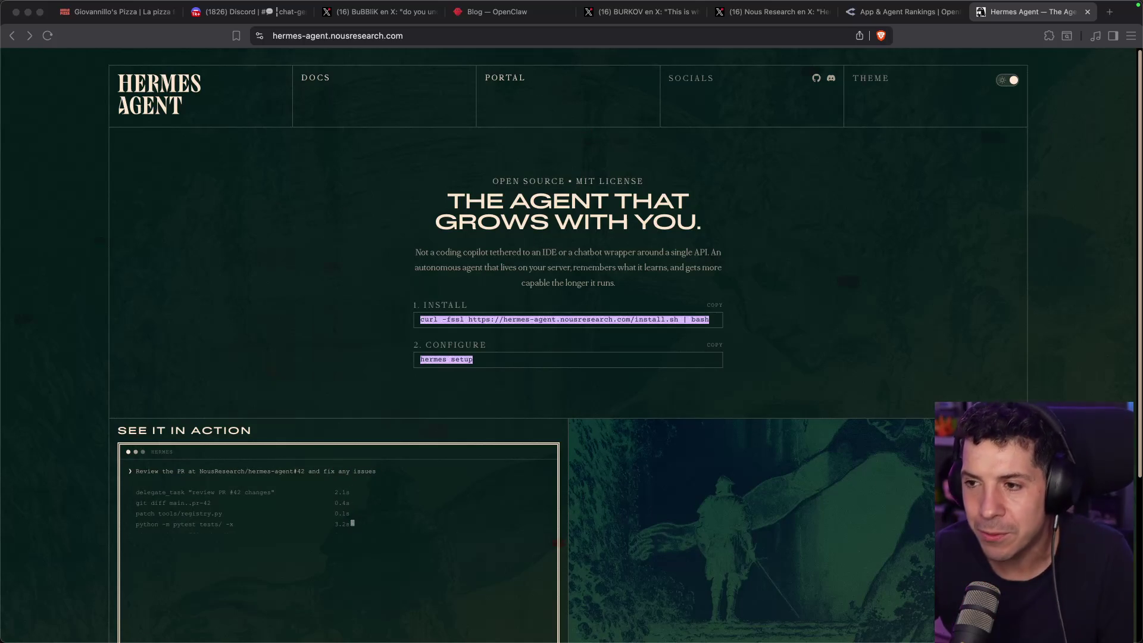
Zoom the Hermes Agent homepage to 110% and scroll down past the demo terminal.
click(166, 332)
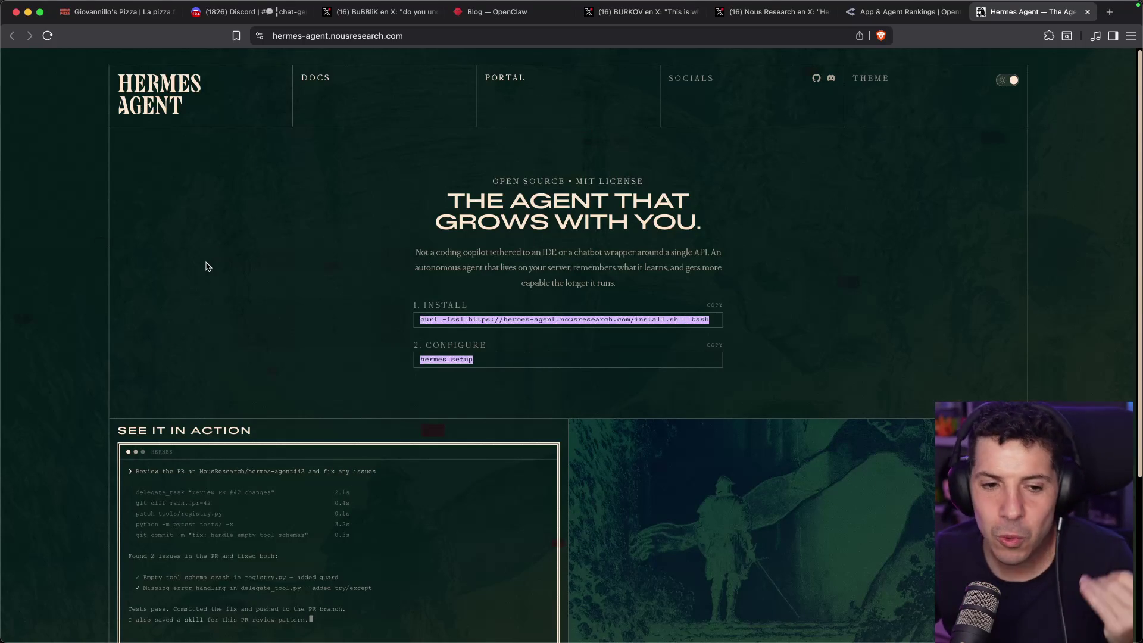
scroll(232, 268, down, 1)
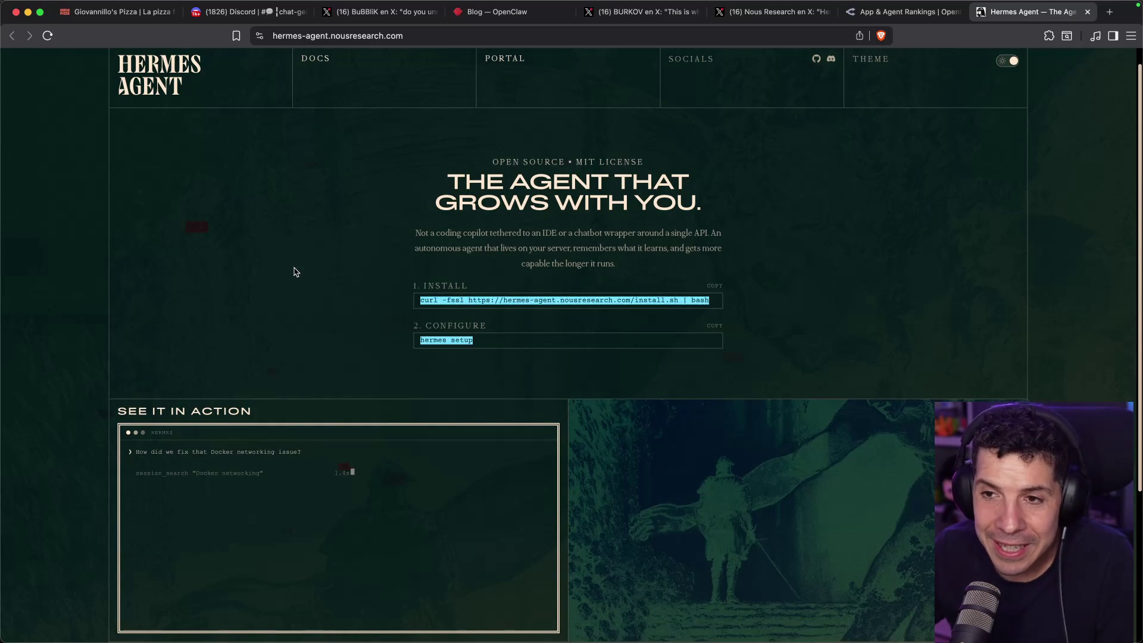
key(super+plus)
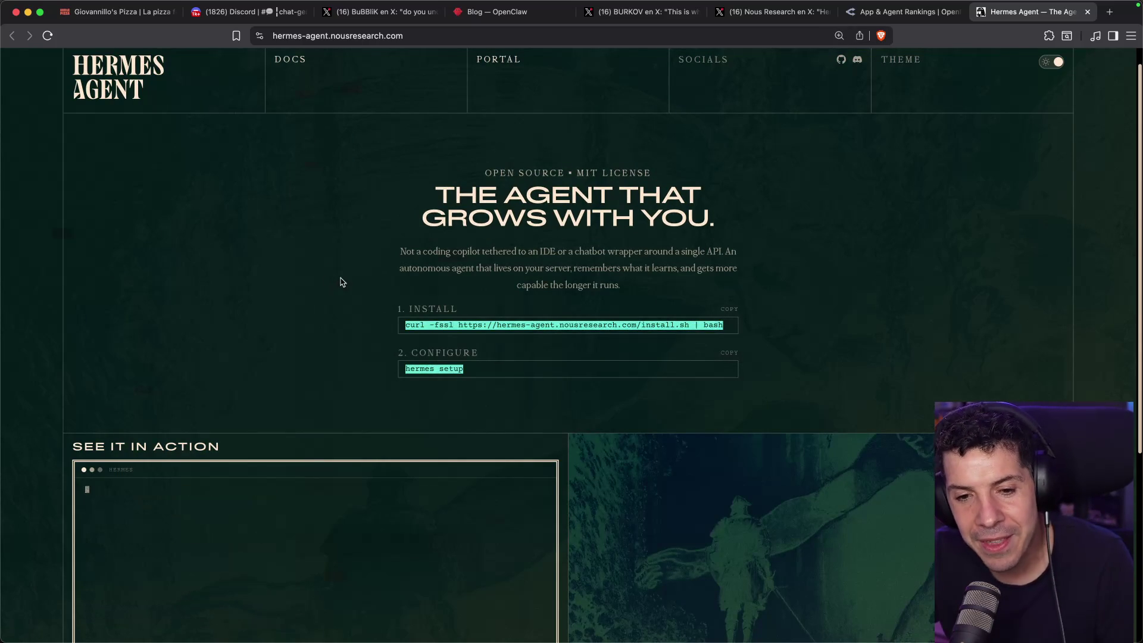
scroll(357, 275, down, 1)
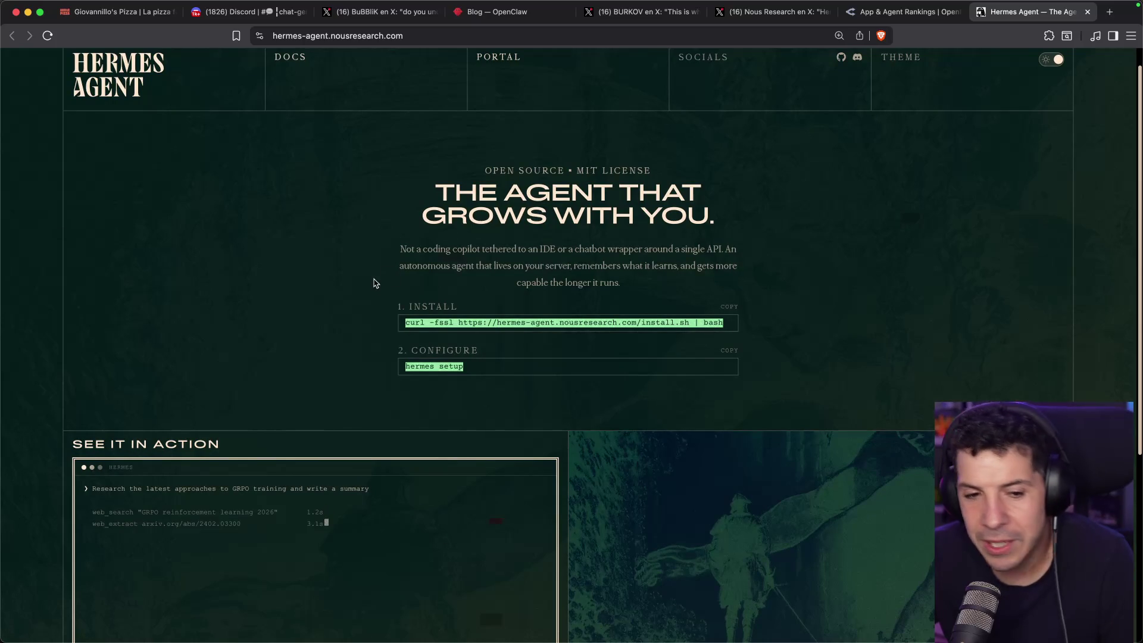
scroll(380, 257, down, 5)
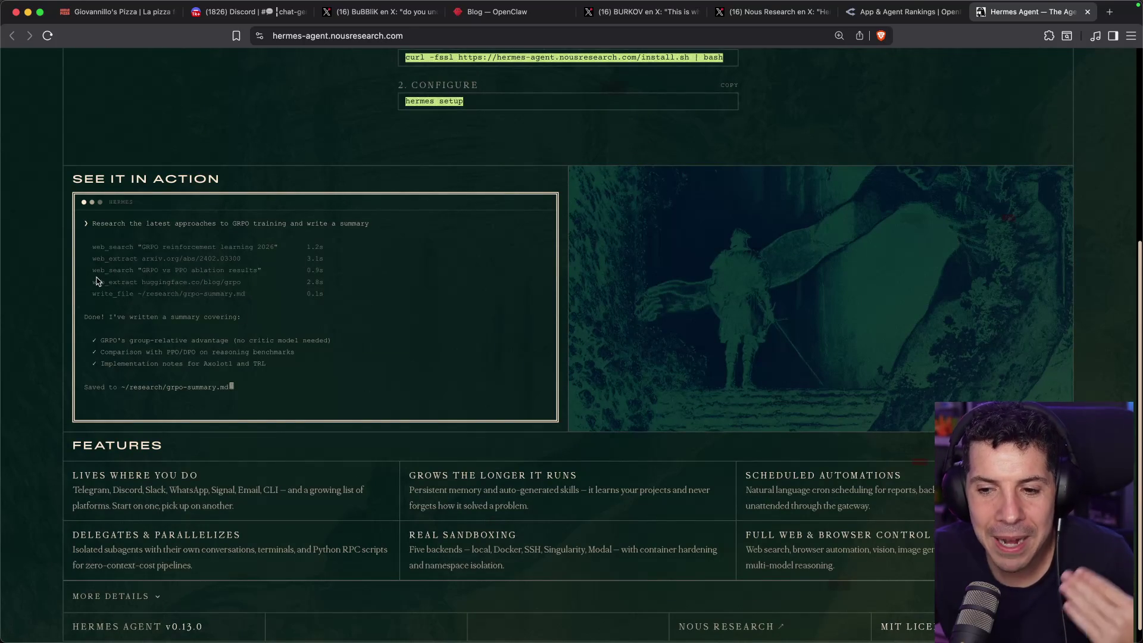
scroll(95, 280, down, 1)
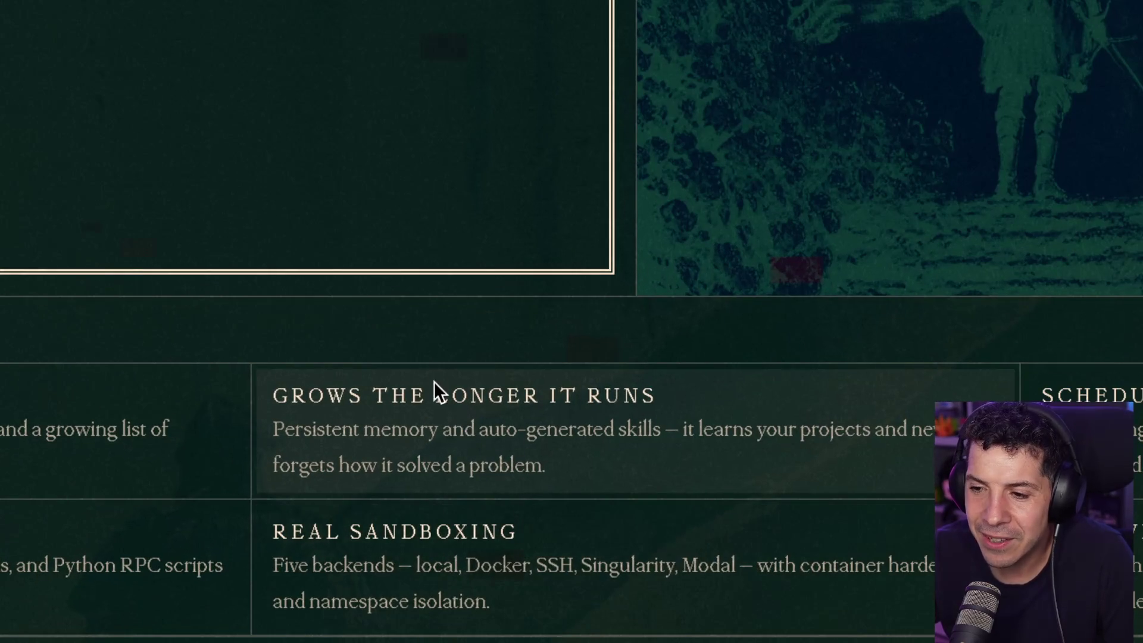
Read the 'Grows the longer it runs' feature description in the Features section.
drag(478, 456, 546, 456)
click(646, 393)
drag(272, 428, 617, 427)
click(634, 428)
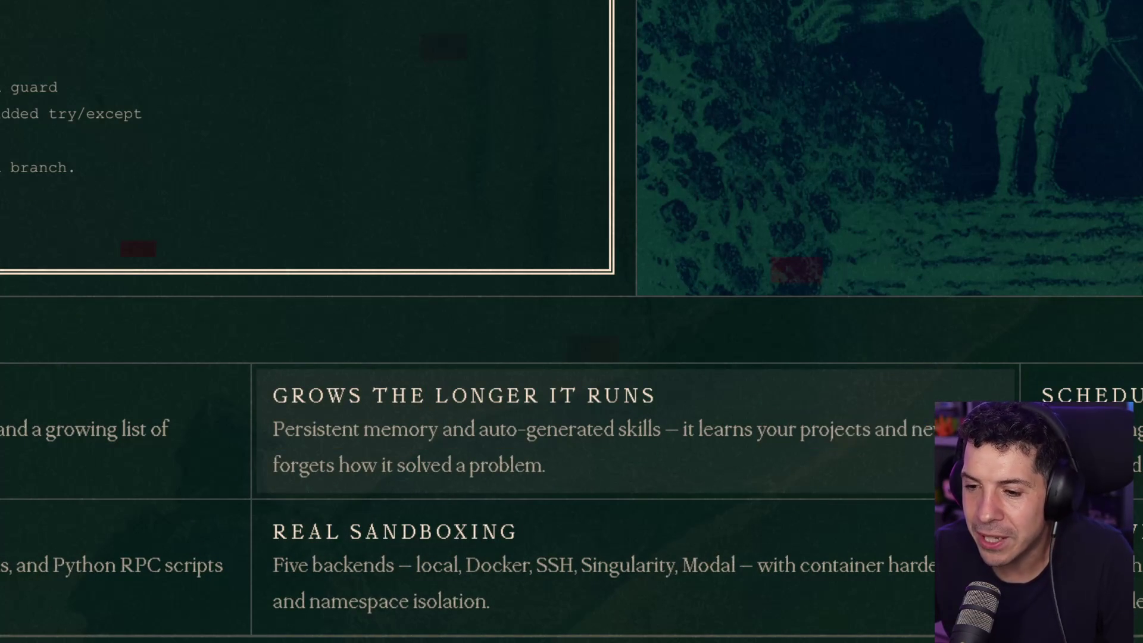
mouse_move(599, 498)
mouse_down()
mouse_move(344, 434)
mouse_move(297, 436)
mouse_up()
click(297, 436)
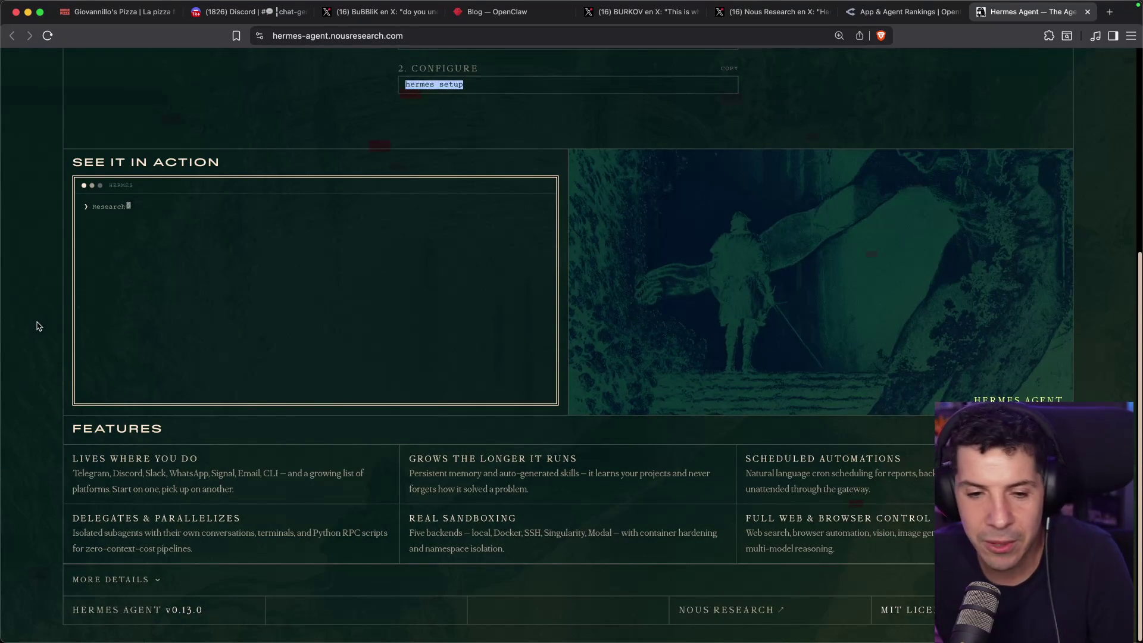
scroll(42, 317, up, 3)
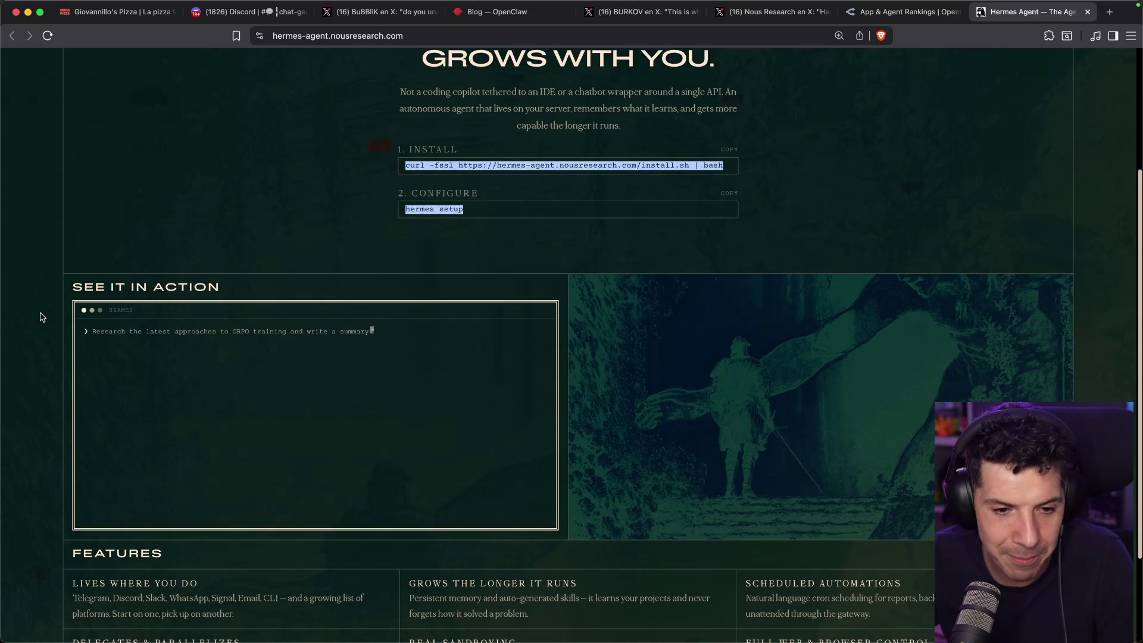
scroll(89, 280, up, 4)
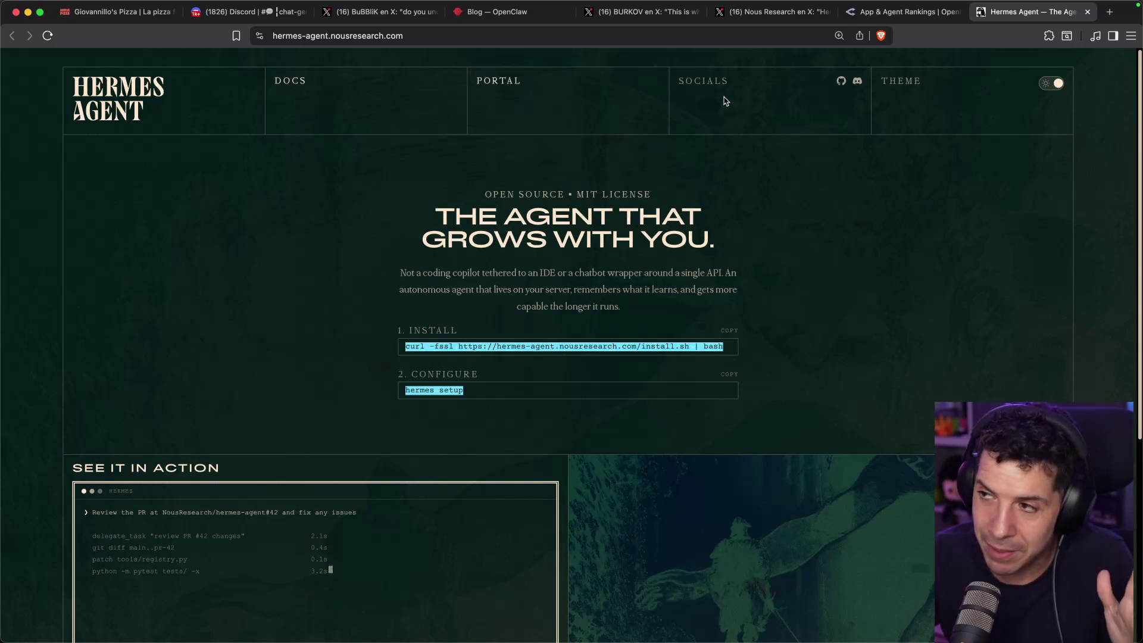
scroll(330, 256, down, 5)
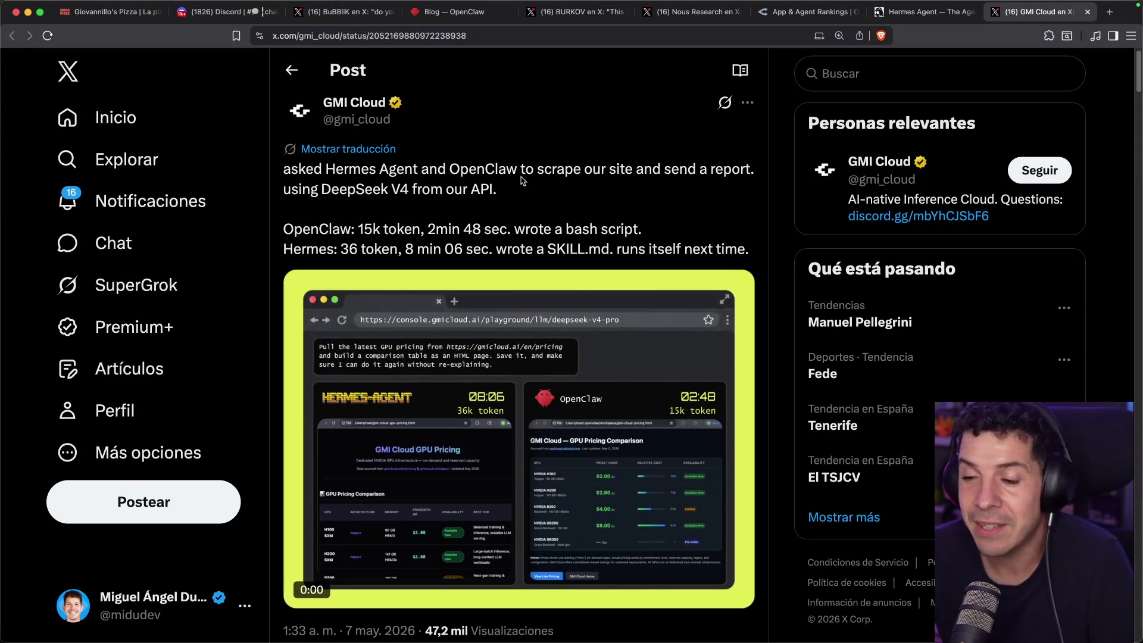
Read the GMI Cloud post comparing Hermes (8:06) with OpenClaw (2:48) and its replies.
scroll(524, 186, down, 1)
scroll(524, 187, down, 1)
scroll(523, 189, up, 2)
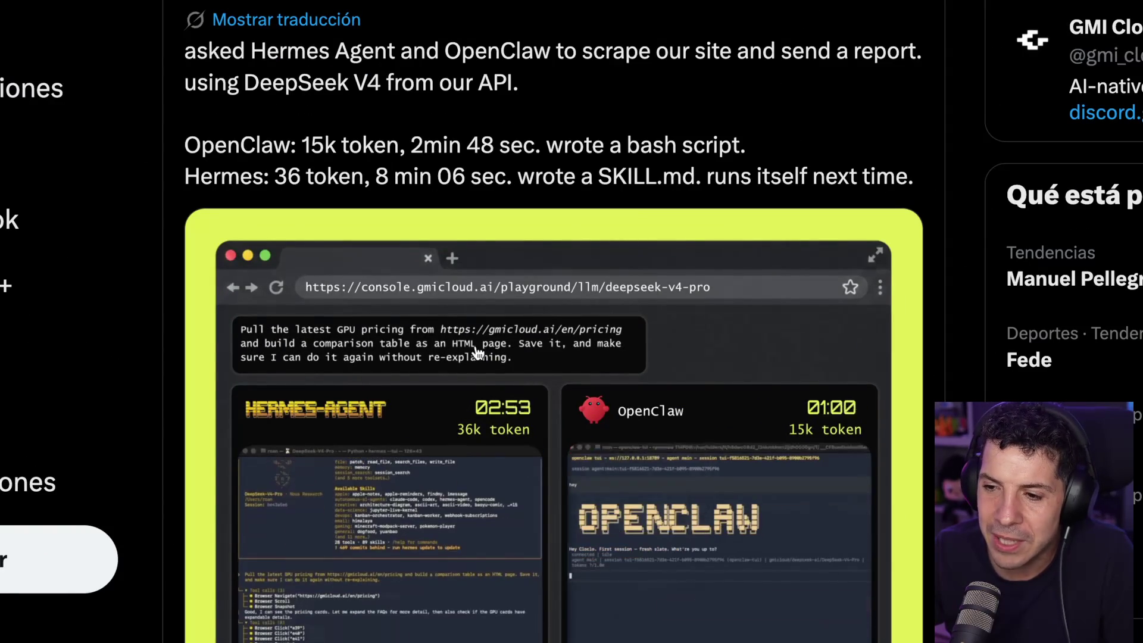
scroll(512, 333, down, 4)
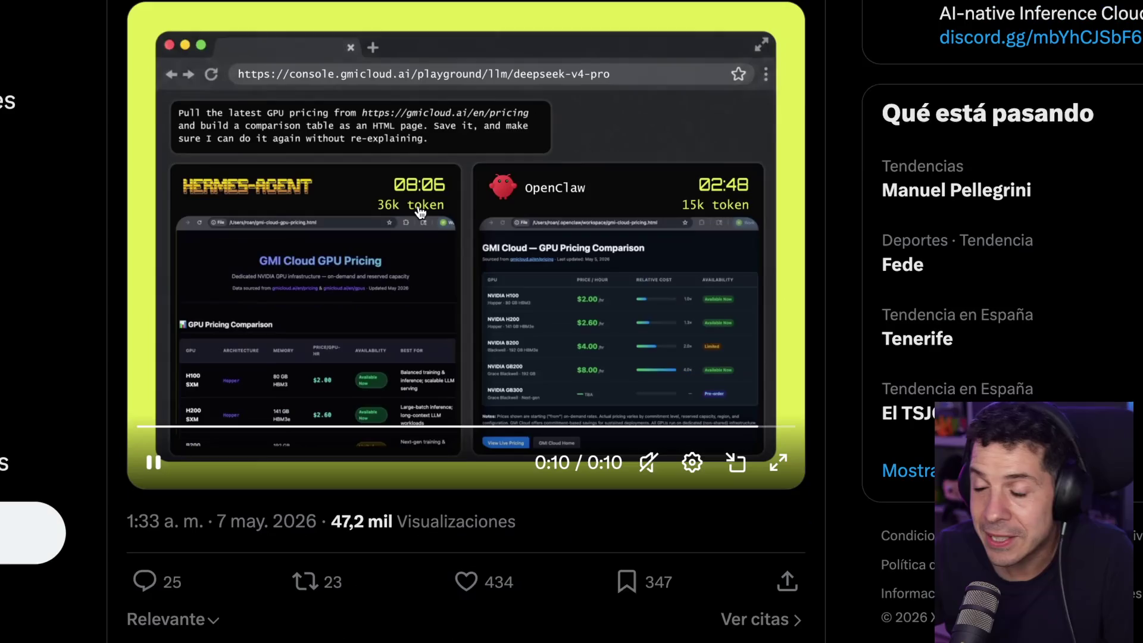
scroll(498, 267, down, 6)
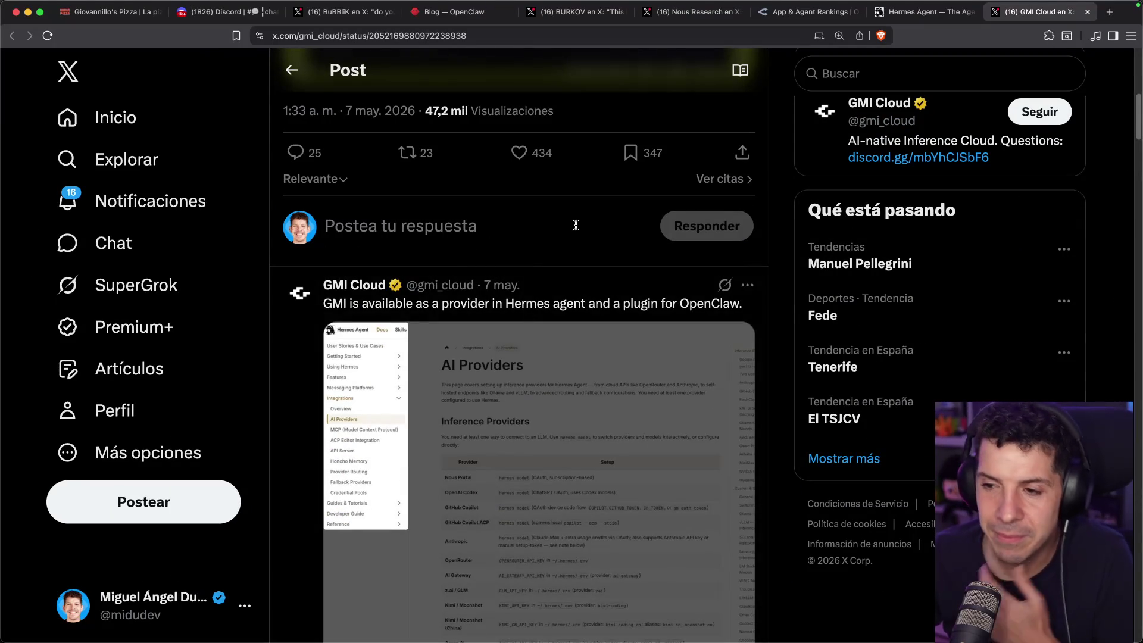
scroll(555, 289, down, 10)
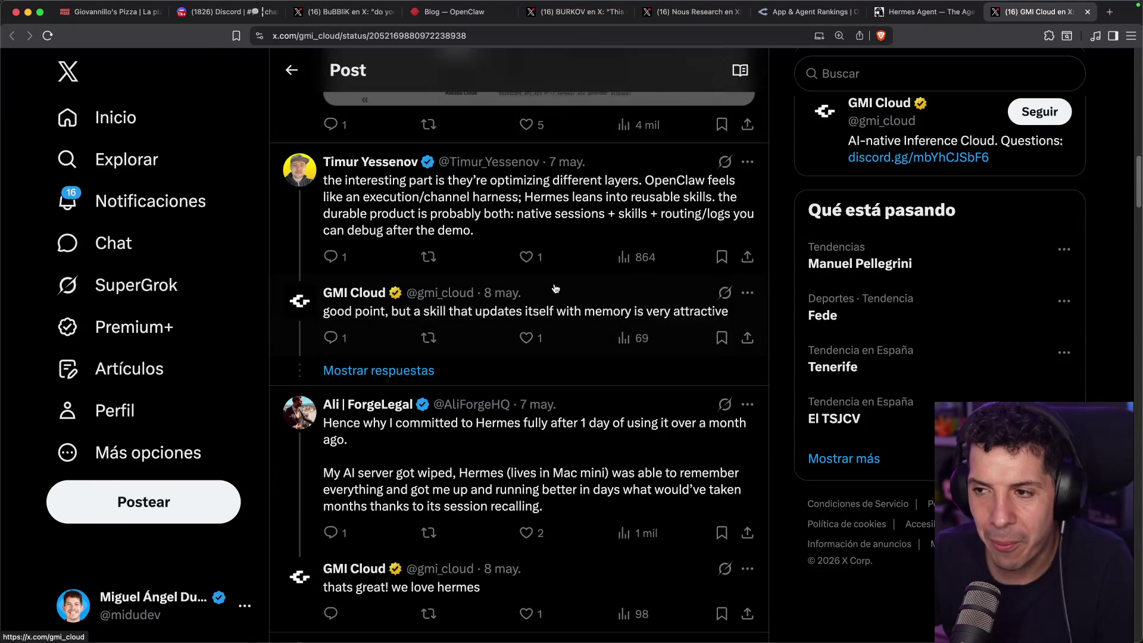
scroll(553, 288, up, 15)
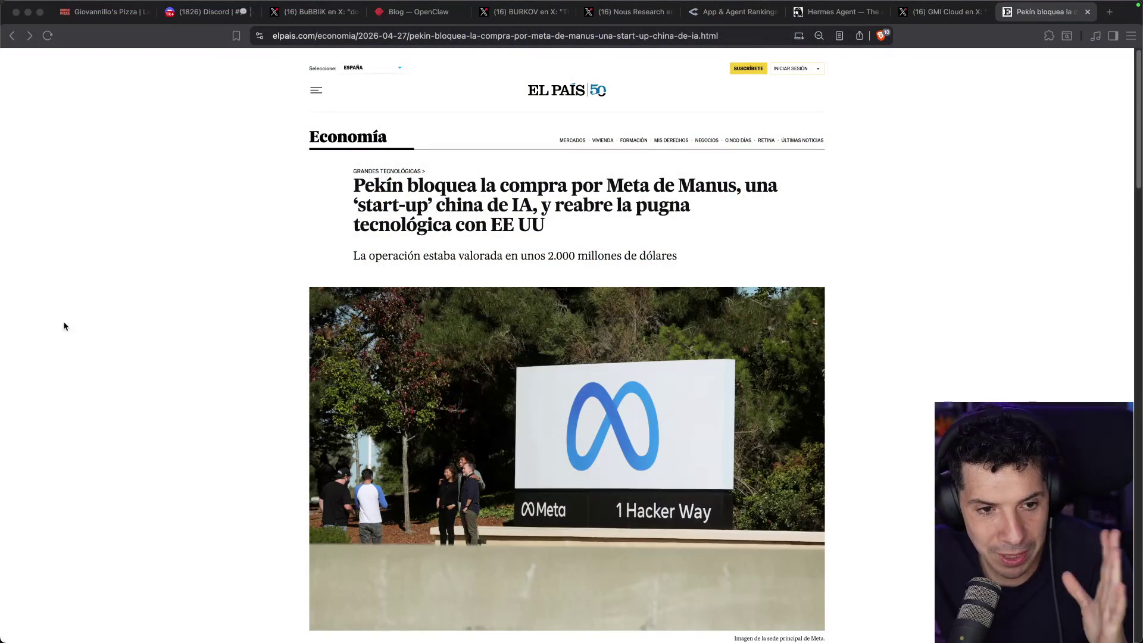
key(super+t)
Navigate to the Manus website at manus.im.
text(manus)
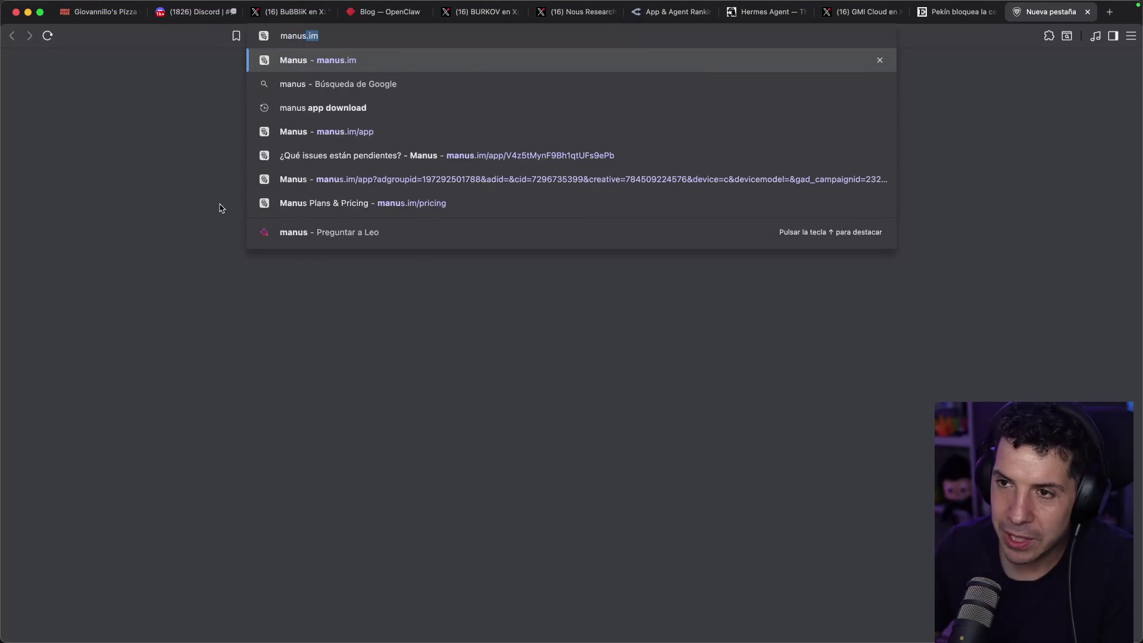
key(Return)
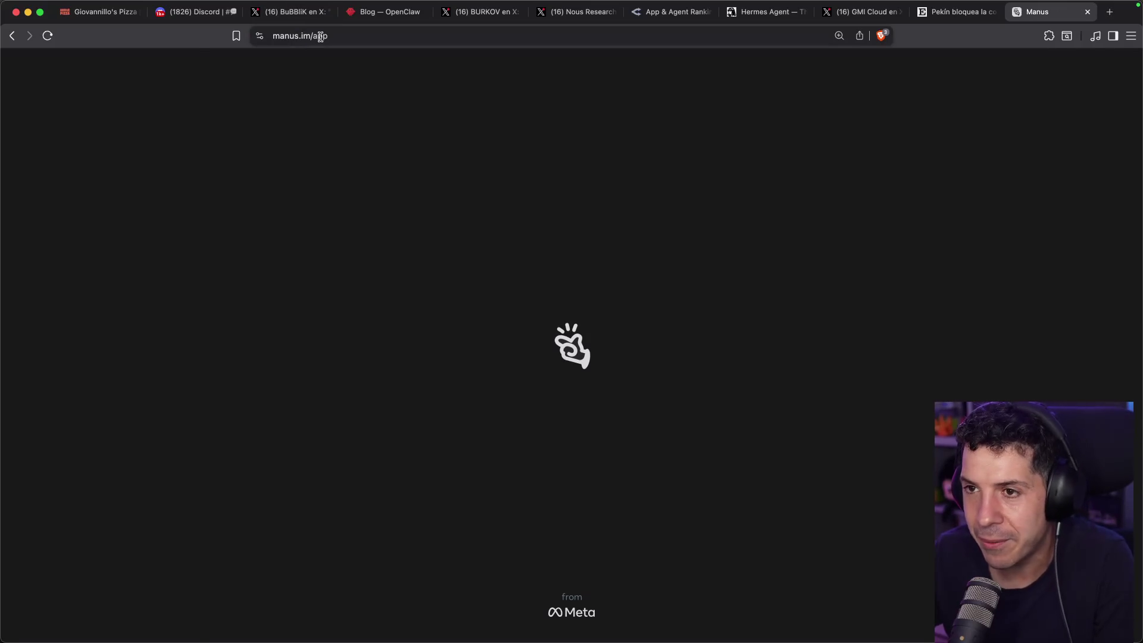
key(super+w)
key(super+t)
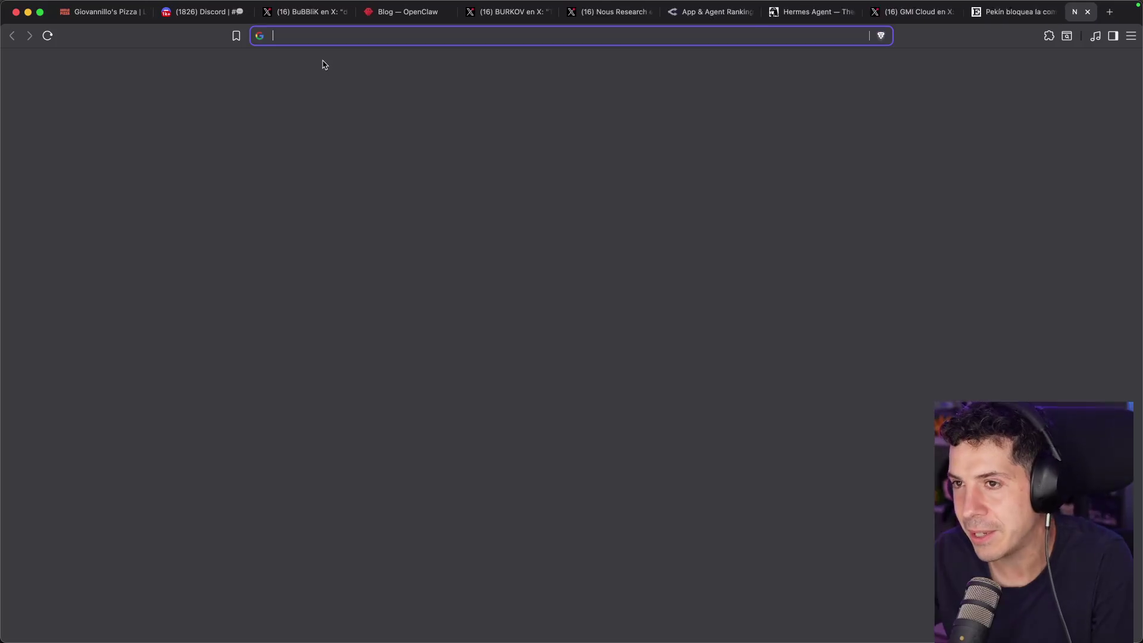
text(manus.im)
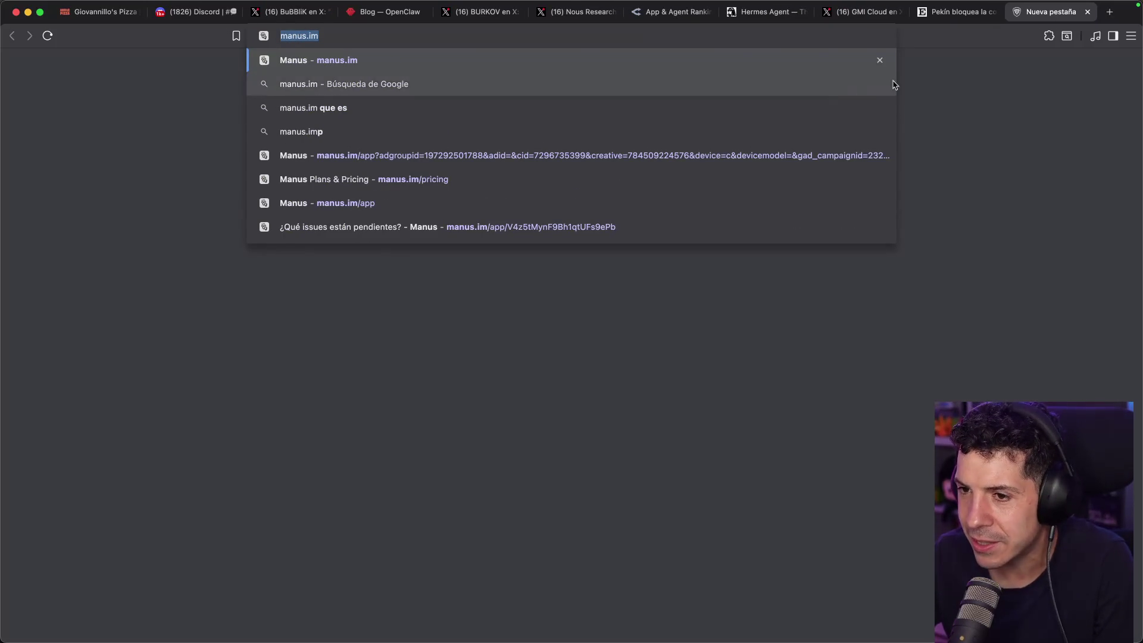
Check the Manus pricing page, return to the homepage, and show the Features dropdown.
click(542, 181)
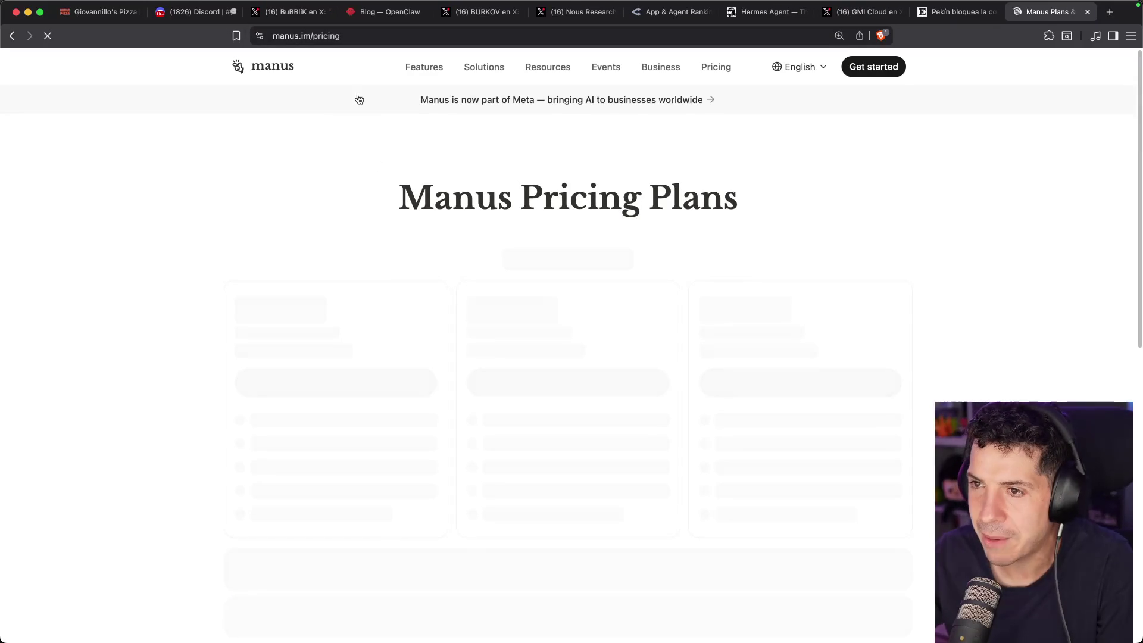
click(276, 69)
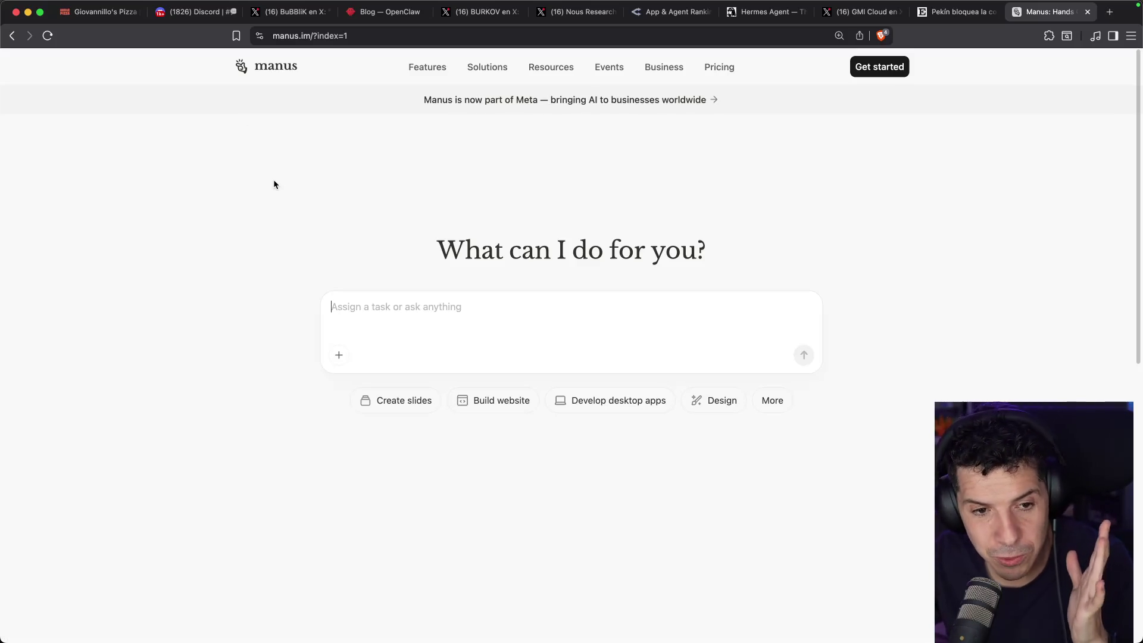
scroll(274, 180, down, 15)
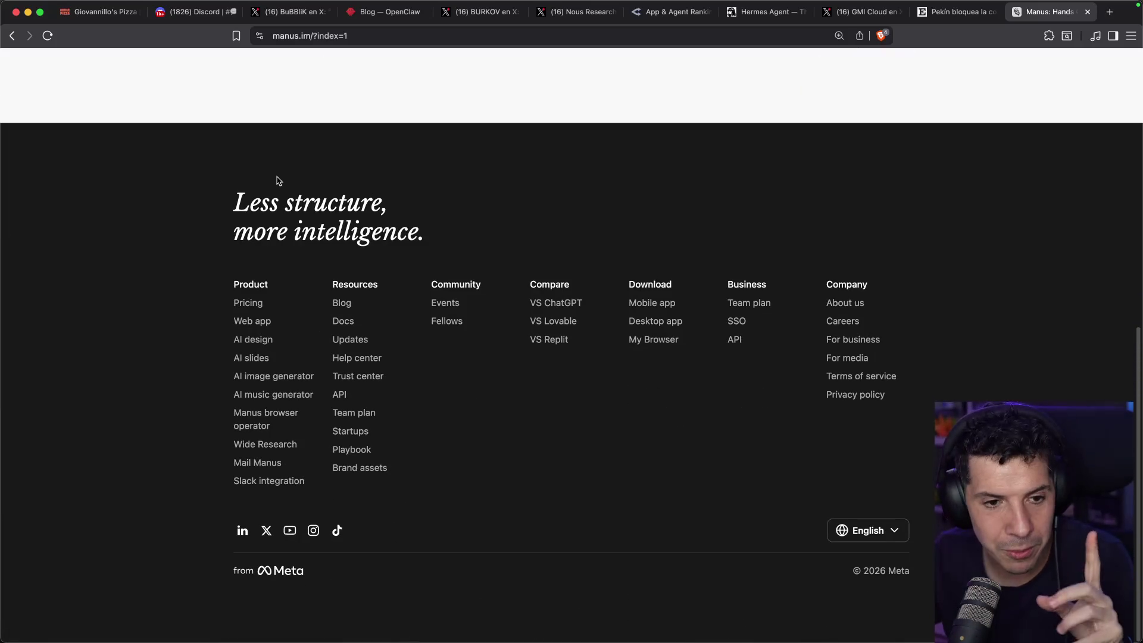
scroll(277, 179, up, 15)
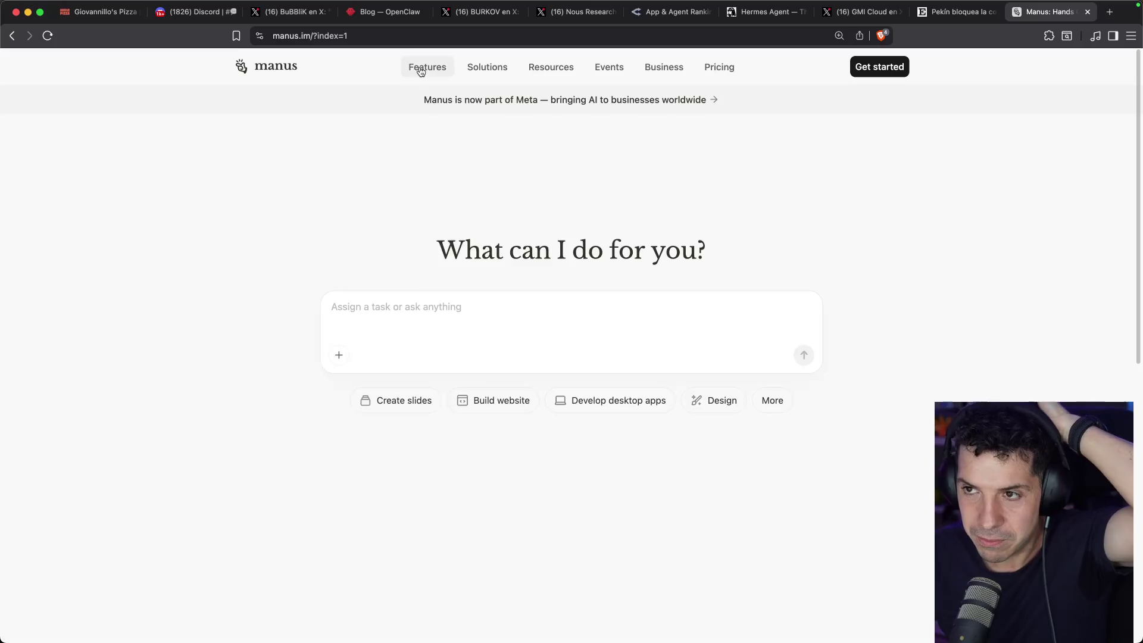
mouse_move(421, 69)
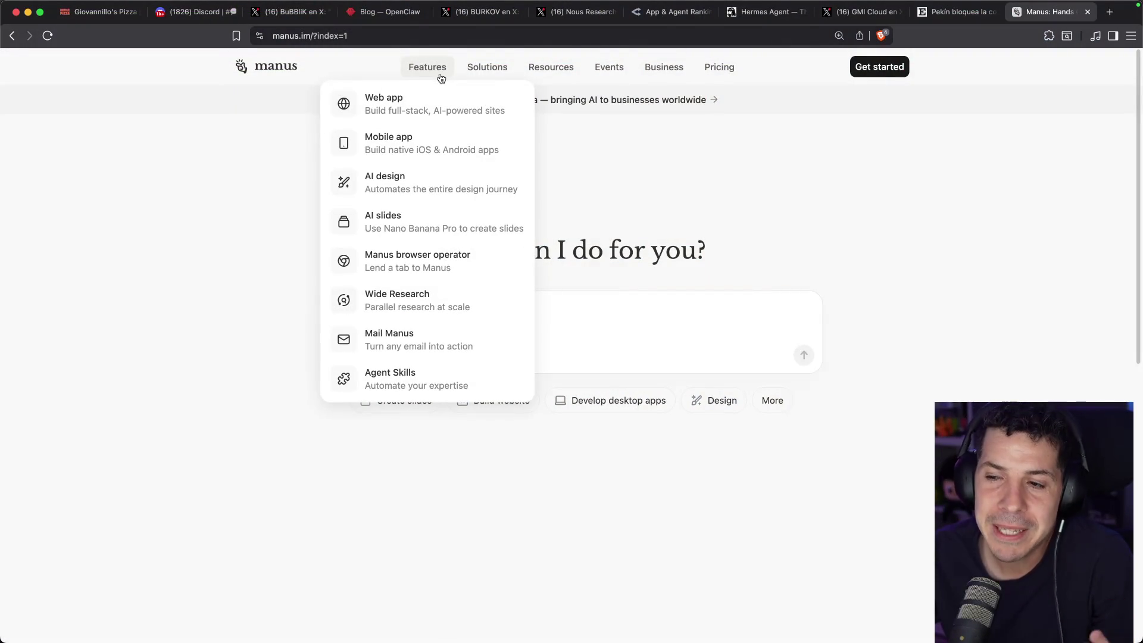
mouse_move(505, 71)
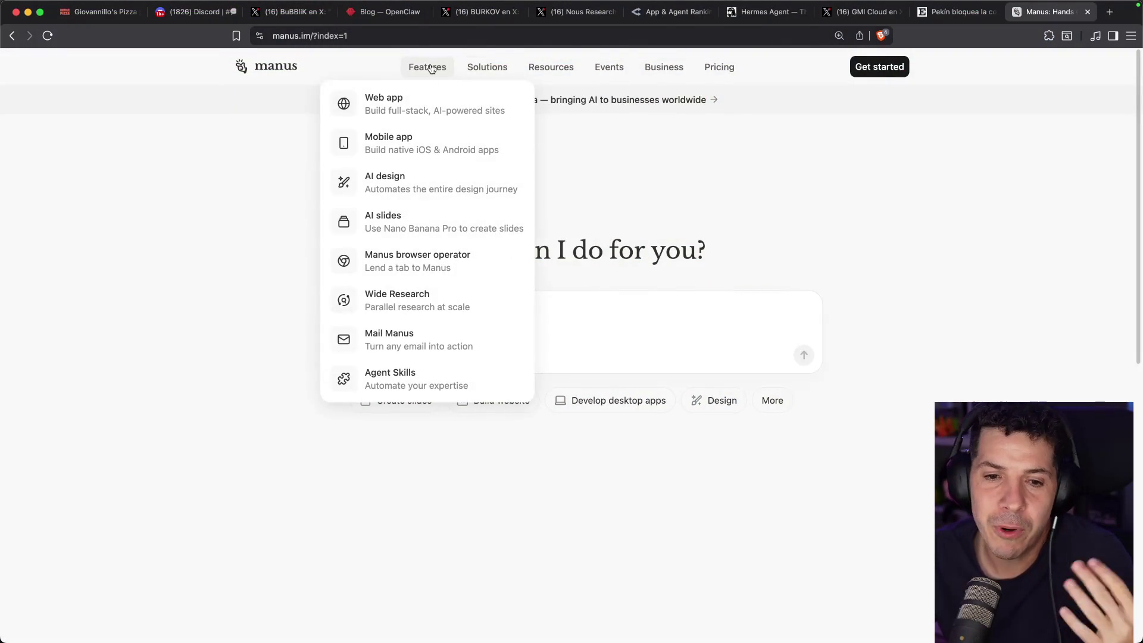
View the Manus Browser Operator feature page, then close the Manus tabs.
click(501, 274)
scroll(413, 276, down, 3)
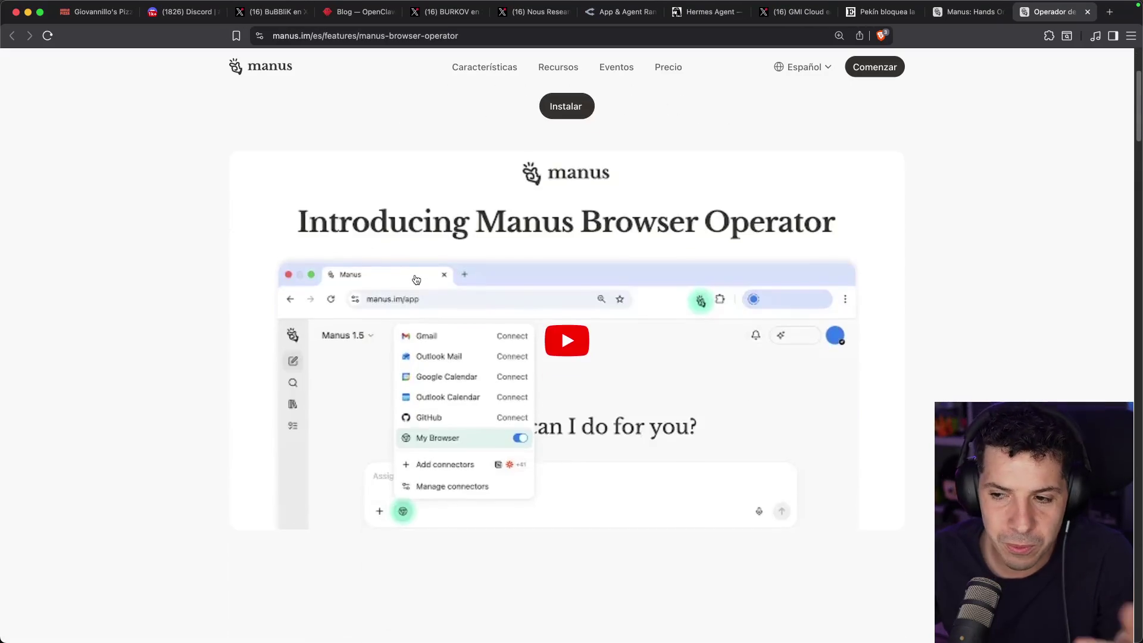
scroll(417, 280, down, 5)
scroll(426, 260, up, 5)
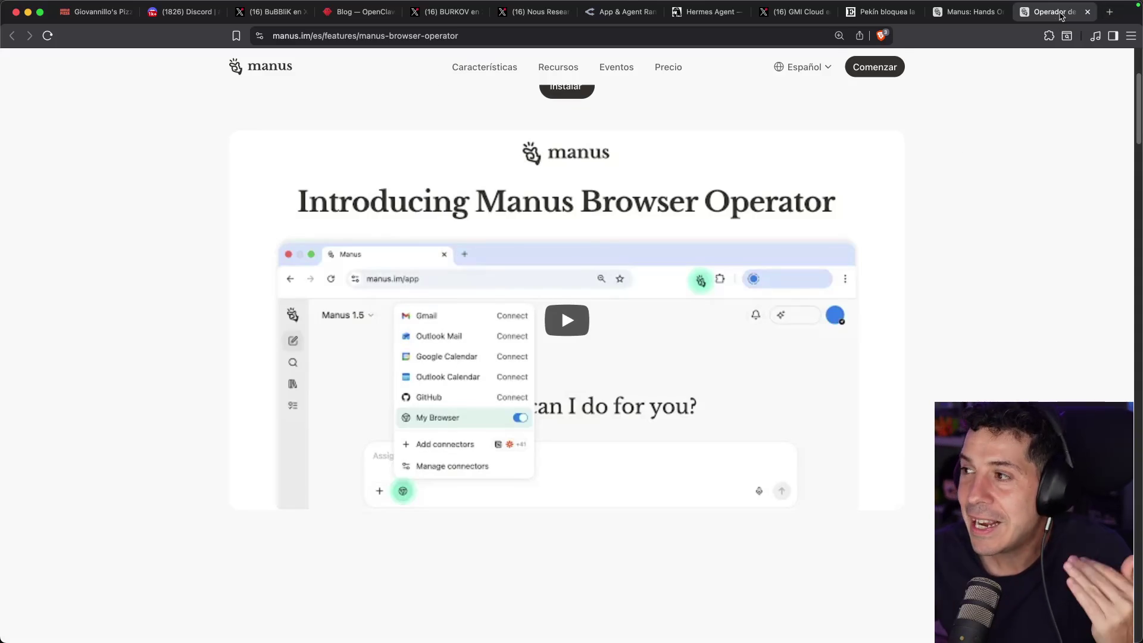
key(super+w)
key(super+w)
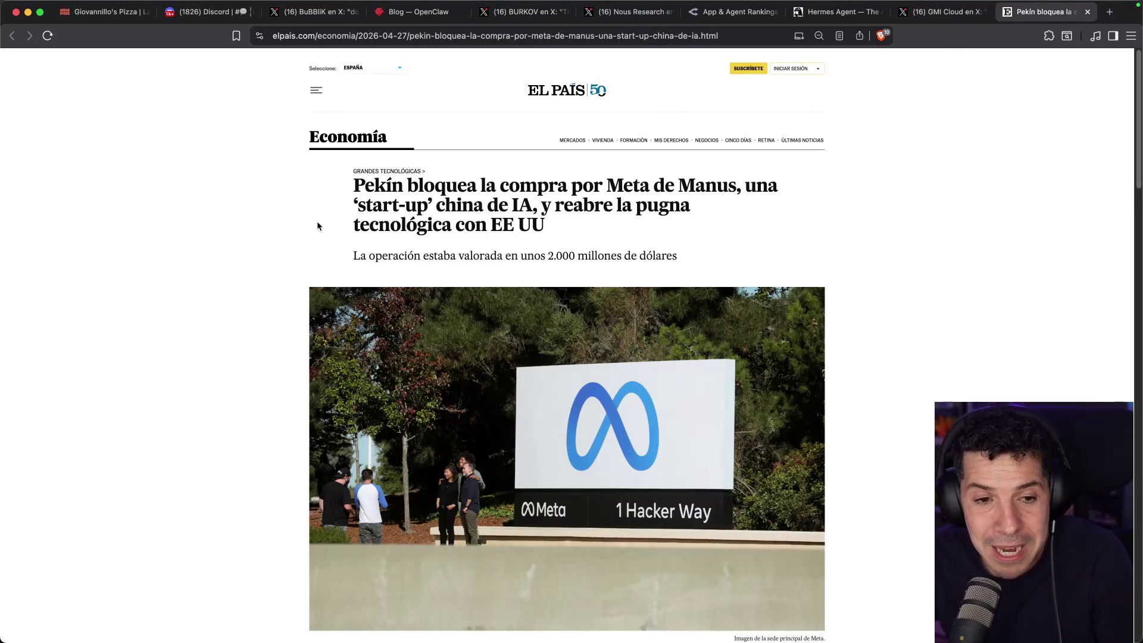
Zoom the El País article to 110% and read its headline and subheading.
key(super+equal)
key(super+equal)
key(super+equal)
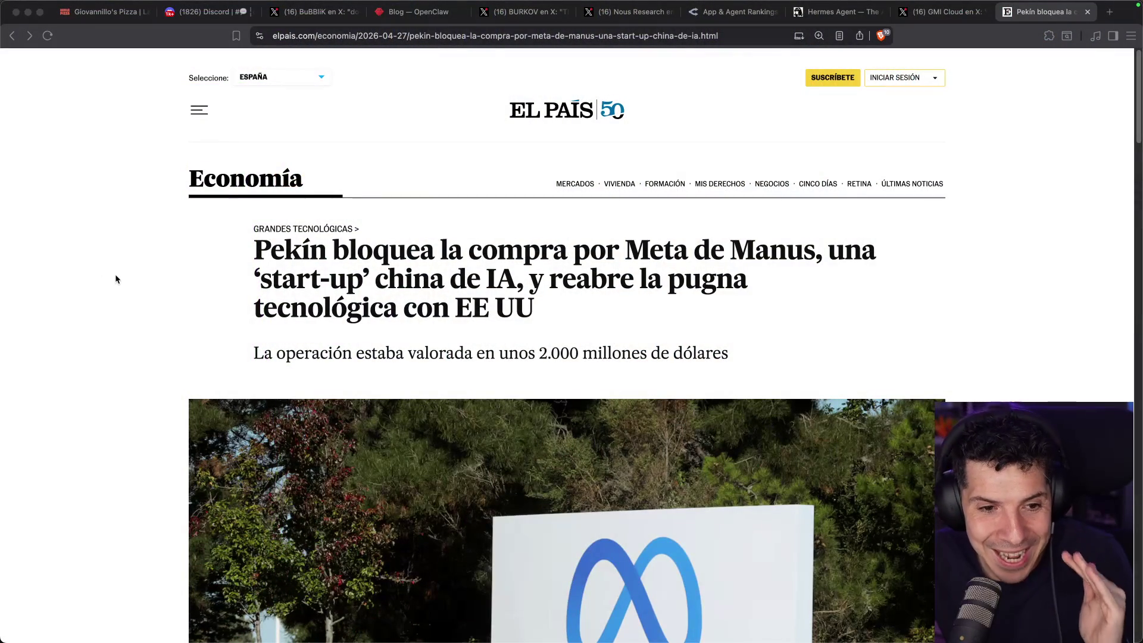
click(116, 275)
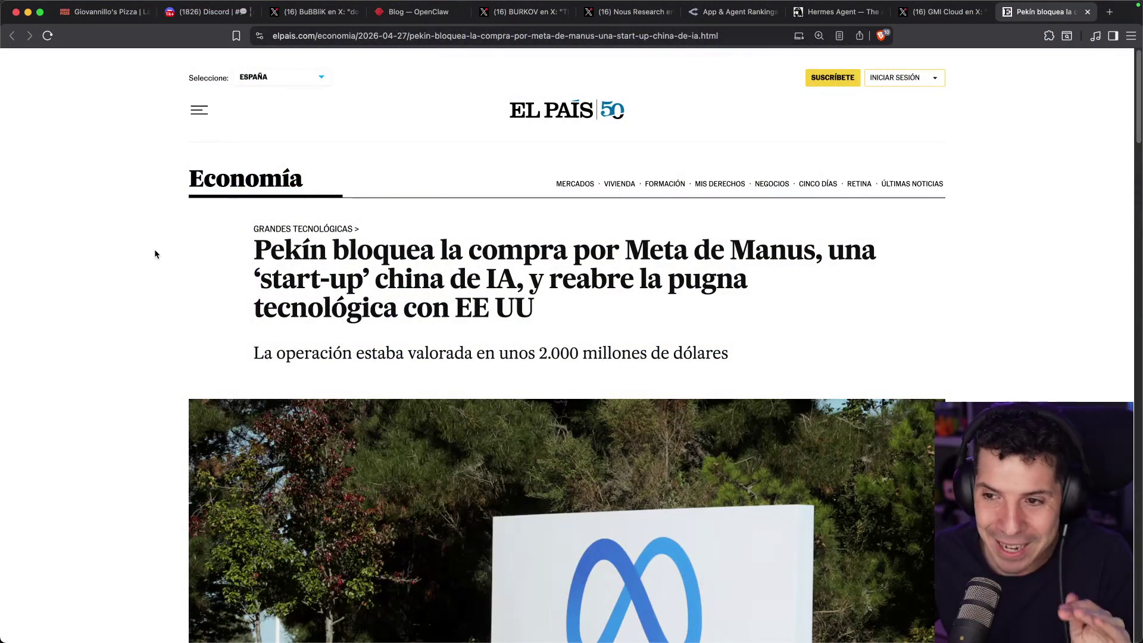
drag(570, 247, 704, 251)
click(704, 251)
drag(374, 278, 499, 275)
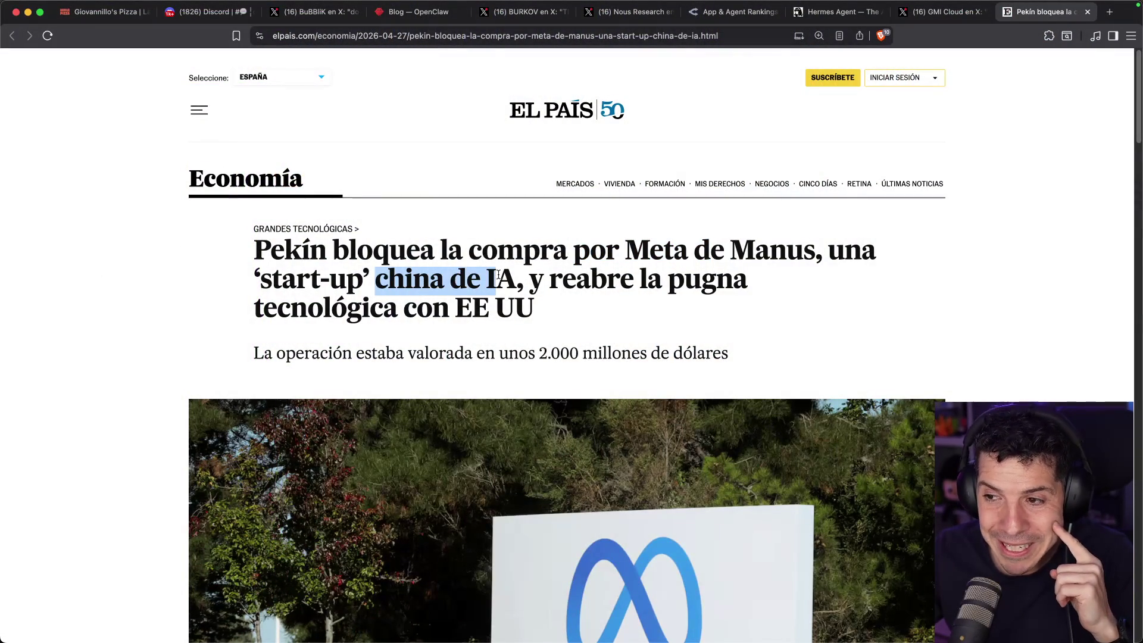
click(513, 273)
drag(620, 280, 670, 281)
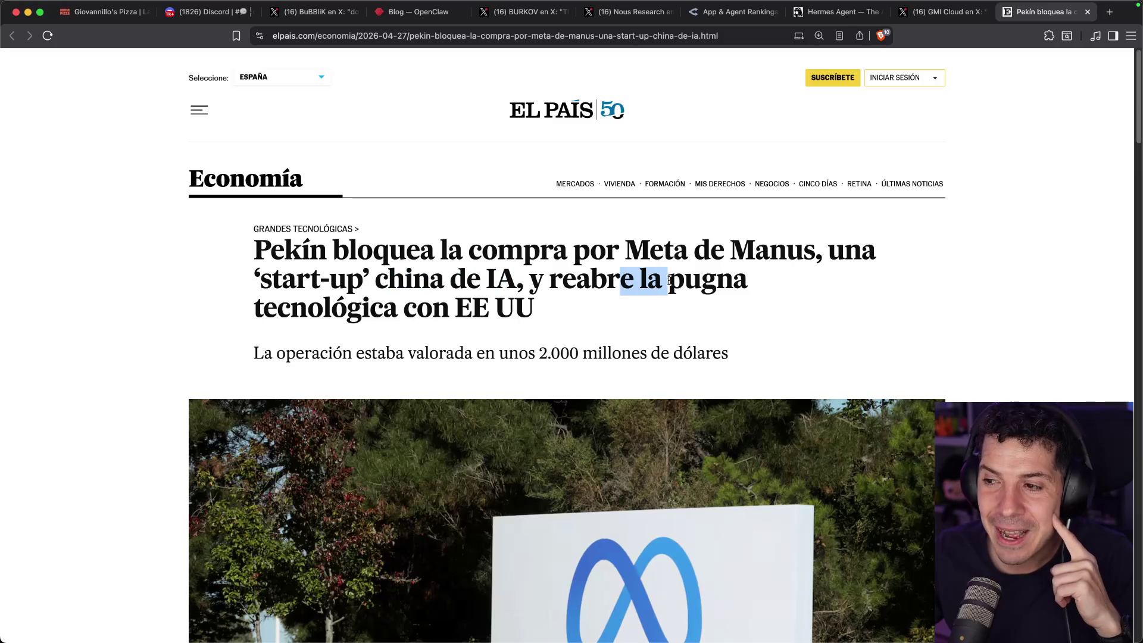
click(462, 308)
drag(278, 353, 594, 352)
click(599, 351)
Read the opening paragraphs about Meta buying the start-up several months ago.
scroll(602, 310, down, 5)
scroll(143, 312, down, 10)
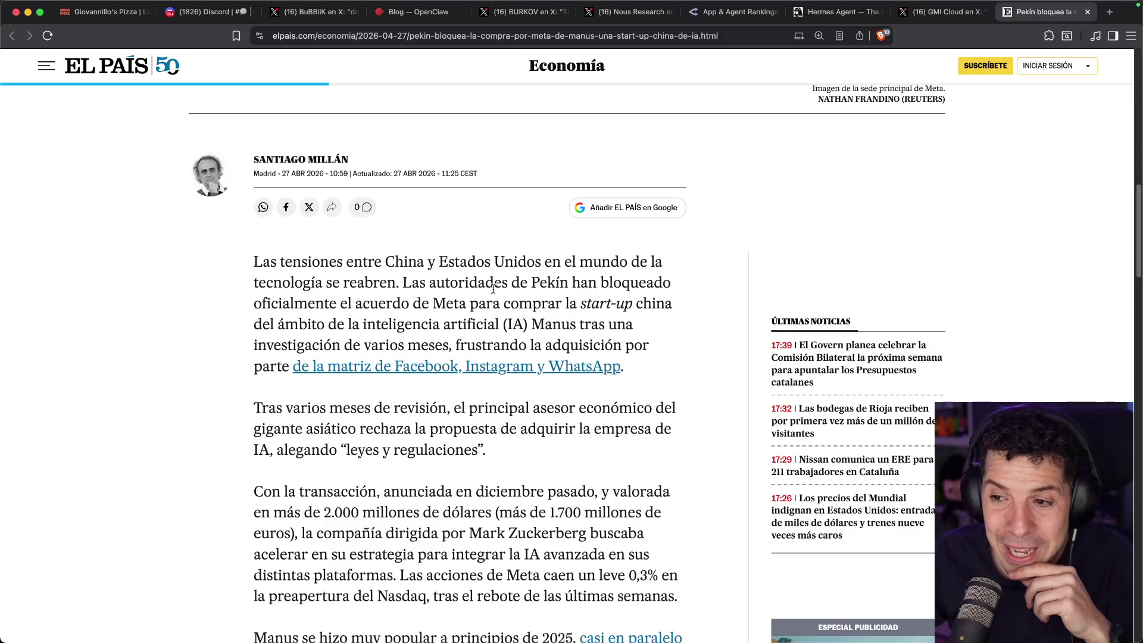
mouse_move(369, 300)
mouse_down()
mouse_move(437, 282)
mouse_move(556, 304)
mouse_move(638, 297)
mouse_up()
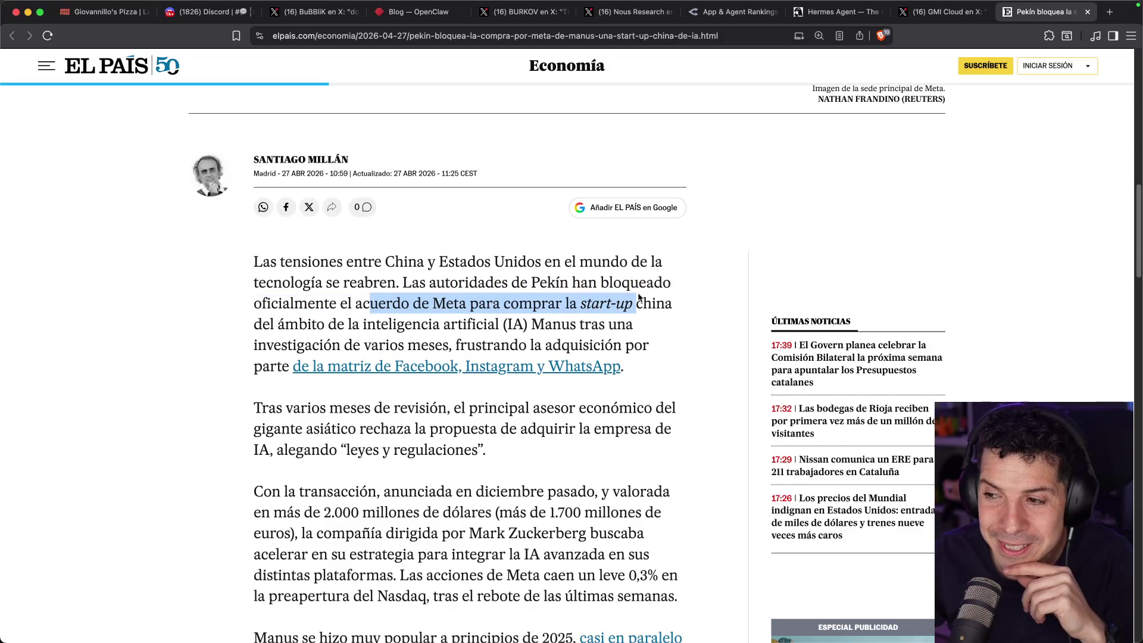
click(462, 322)
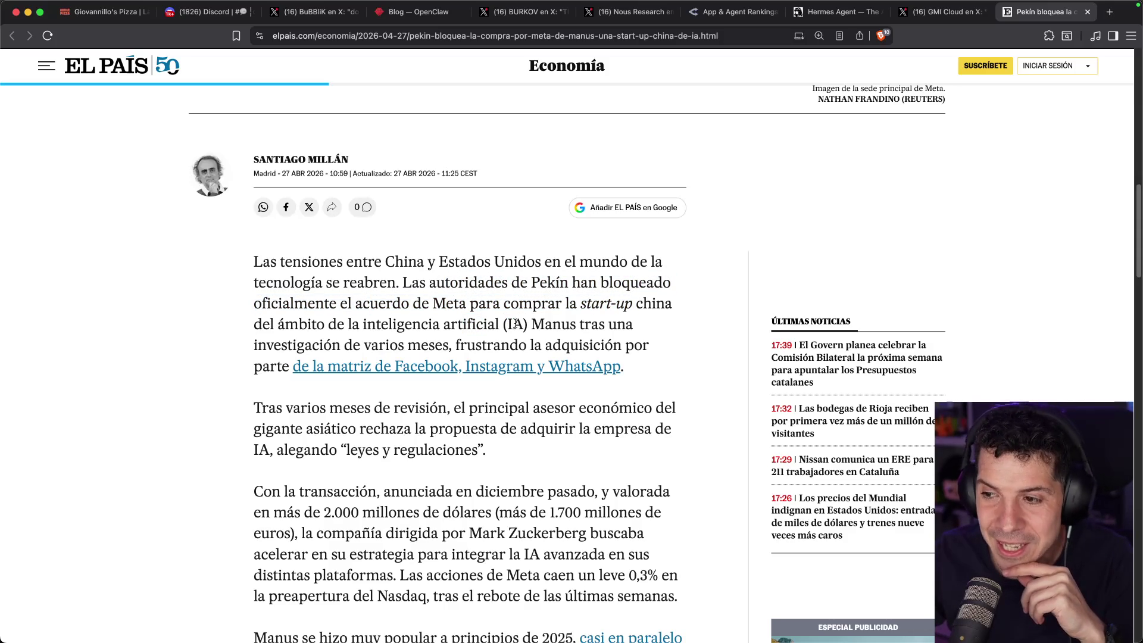
drag(370, 338, 398, 338)
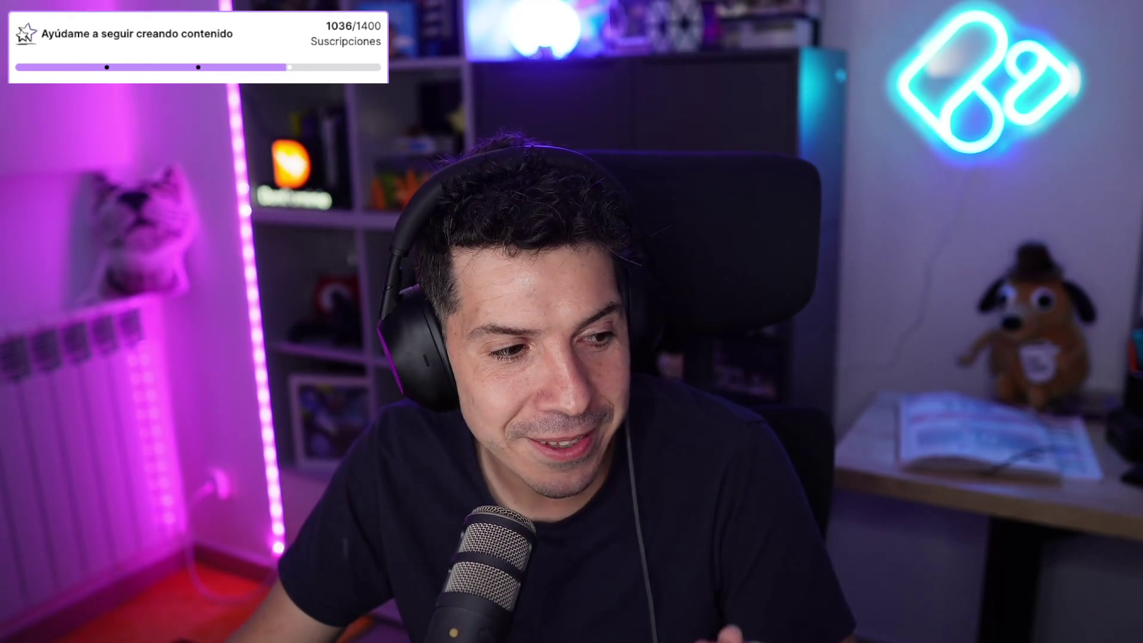
Read about Beijing Butterfly Effect Technology's $75 million raise and $500 million valuation.
scroll(219, 304, down, 3)
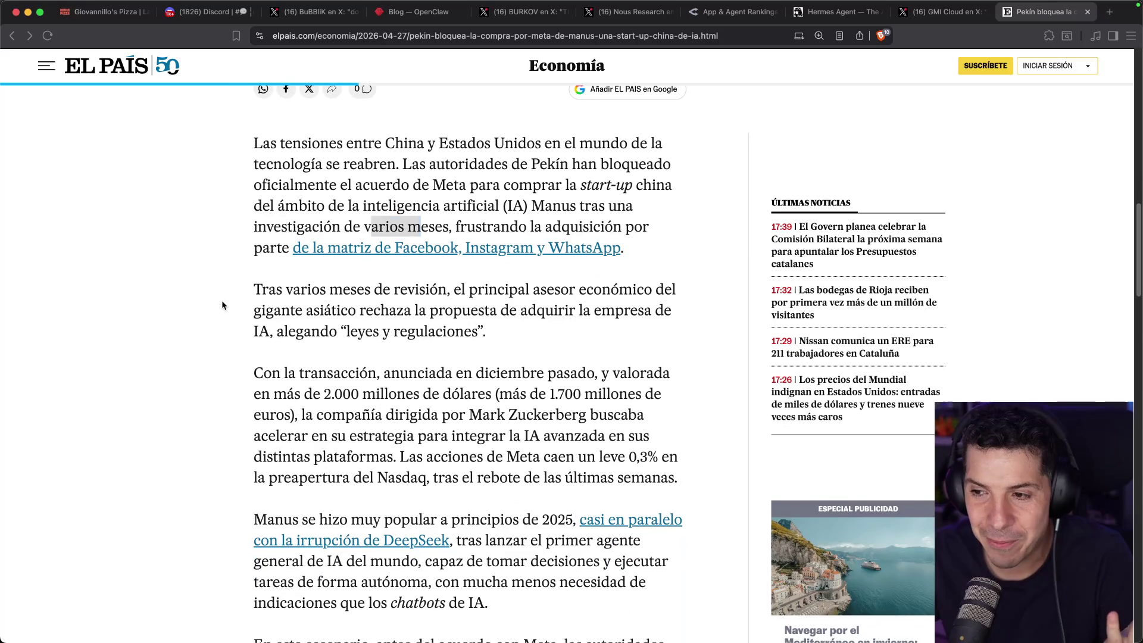
scroll(219, 307, down, 6)
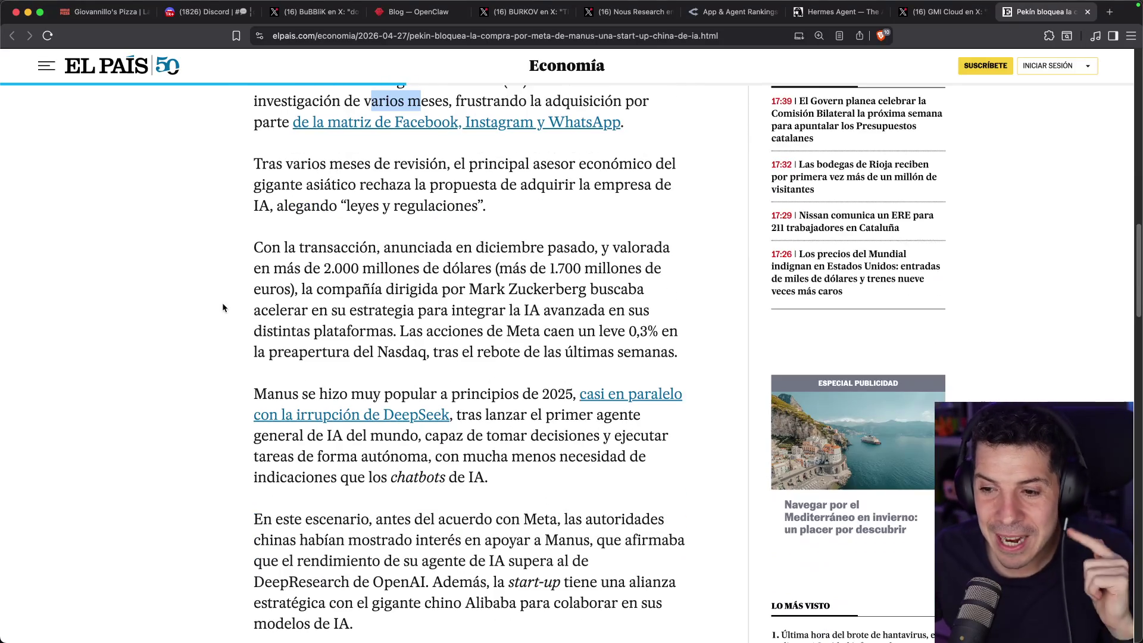
scroll(229, 300, down, 4)
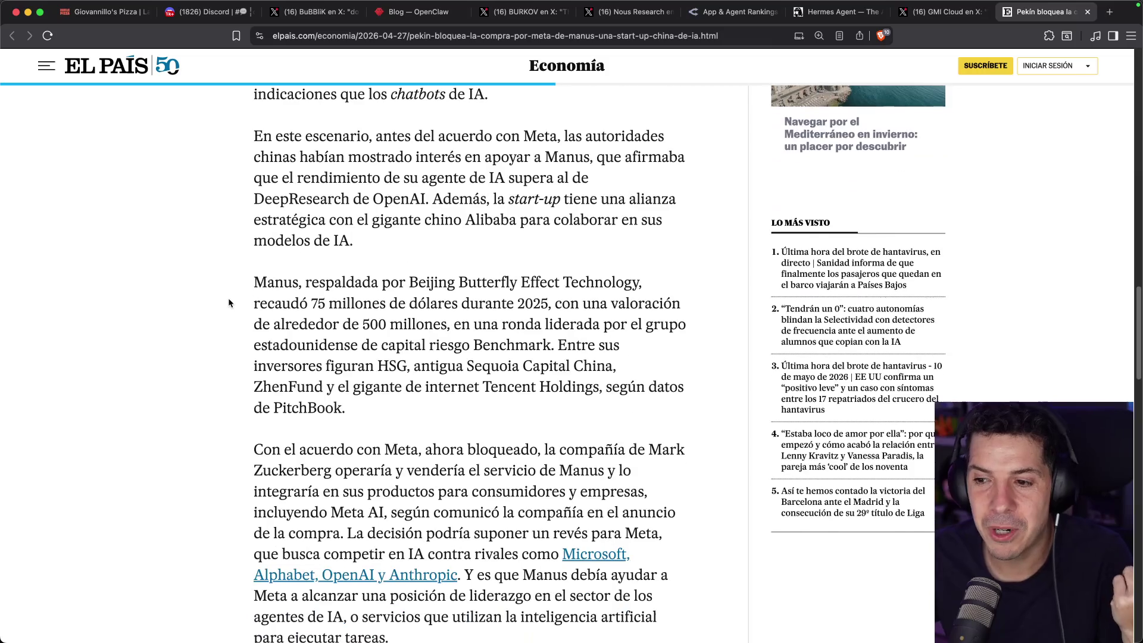
scroll(227, 297, down, 1)
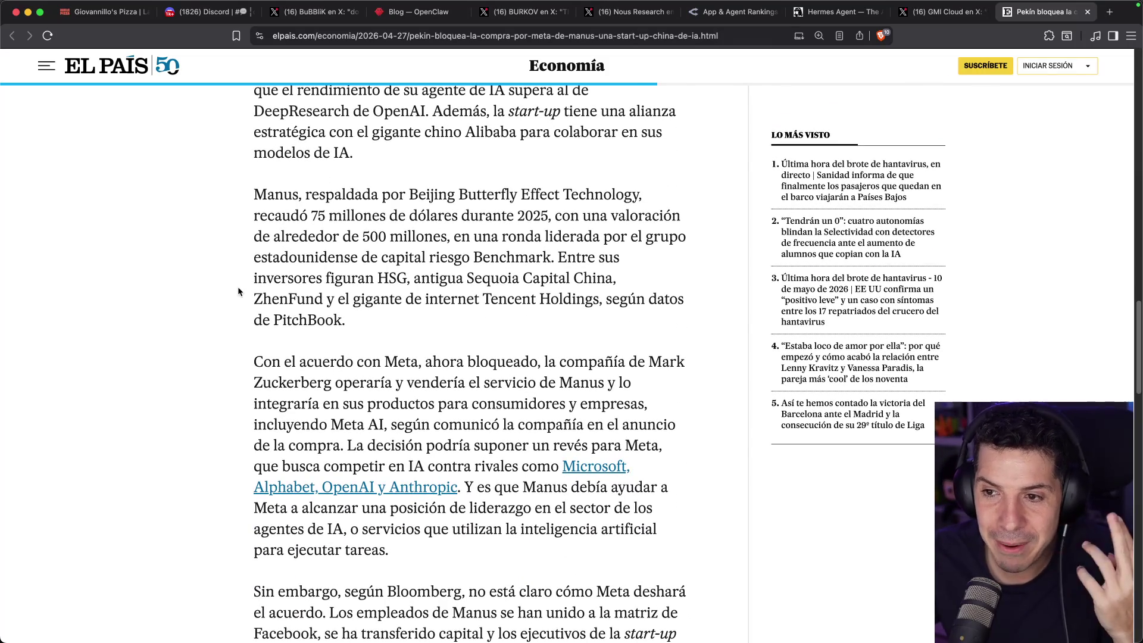
drag(309, 196, 610, 200)
click(611, 200)
drag(342, 217, 469, 213)
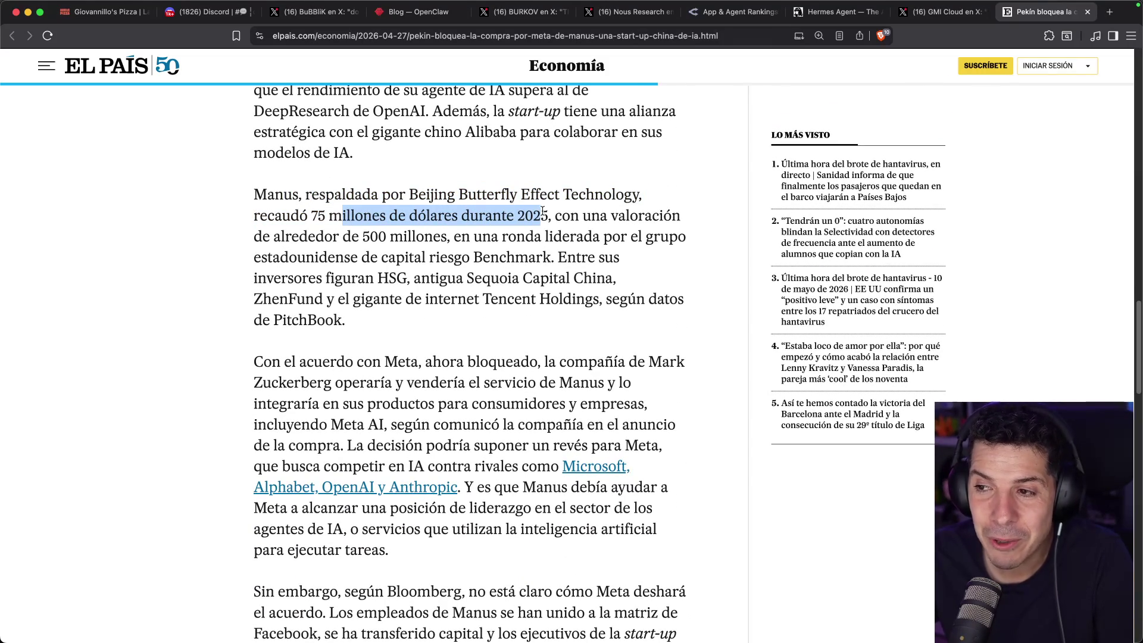
mouse_move(622, 214)
mouse_down()
mouse_move(428, 219)
mouse_move(436, 232)
mouse_up()
click(436, 231)
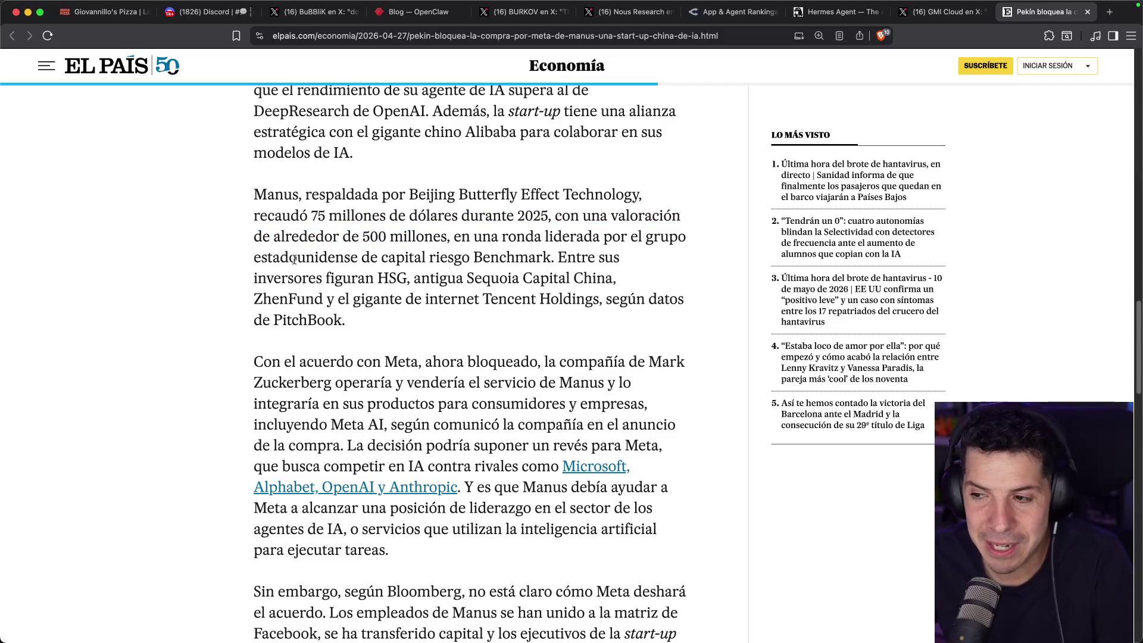
Read the passage on Manus employees joining Facebook and scroll to the article's end.
scroll(294, 260, down, 5)
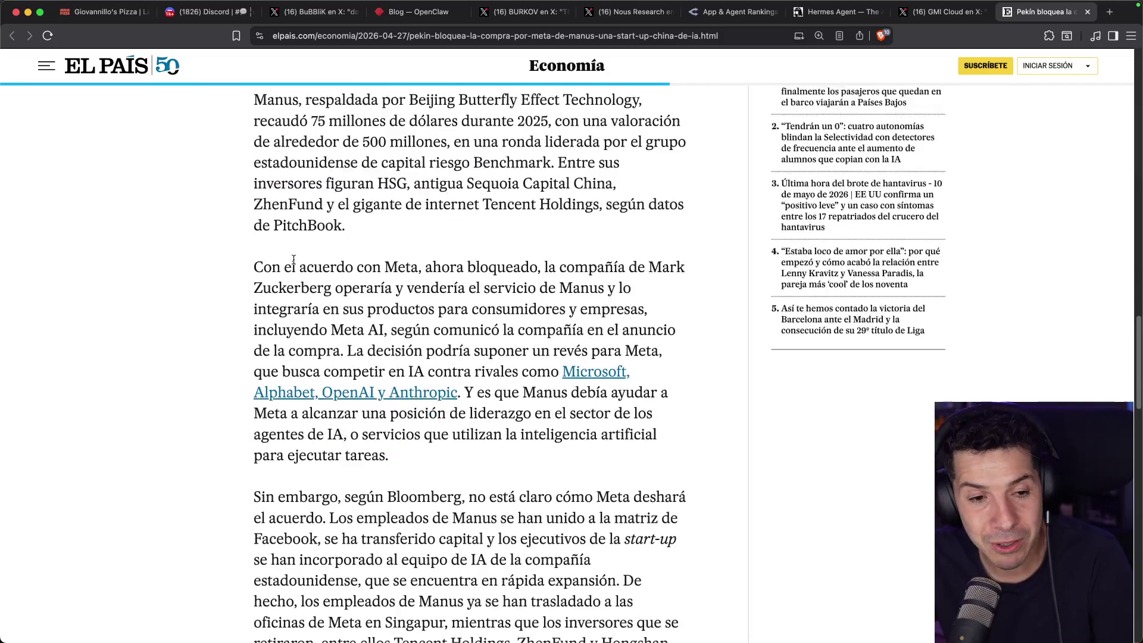
scroll(295, 259, down, 2)
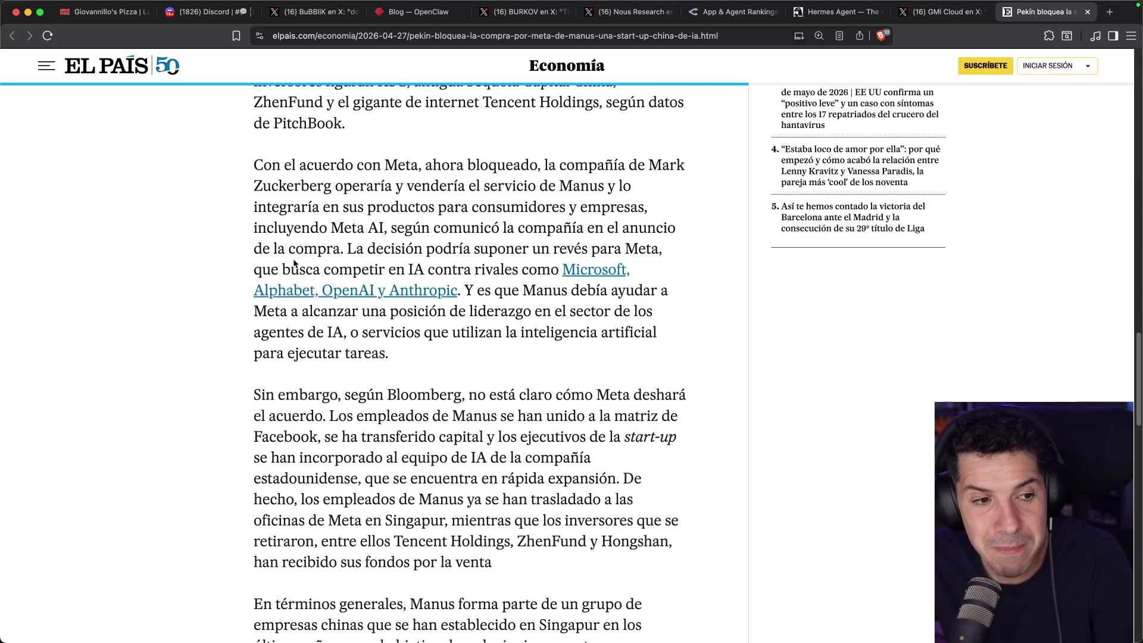
scroll(288, 265, down, 6)
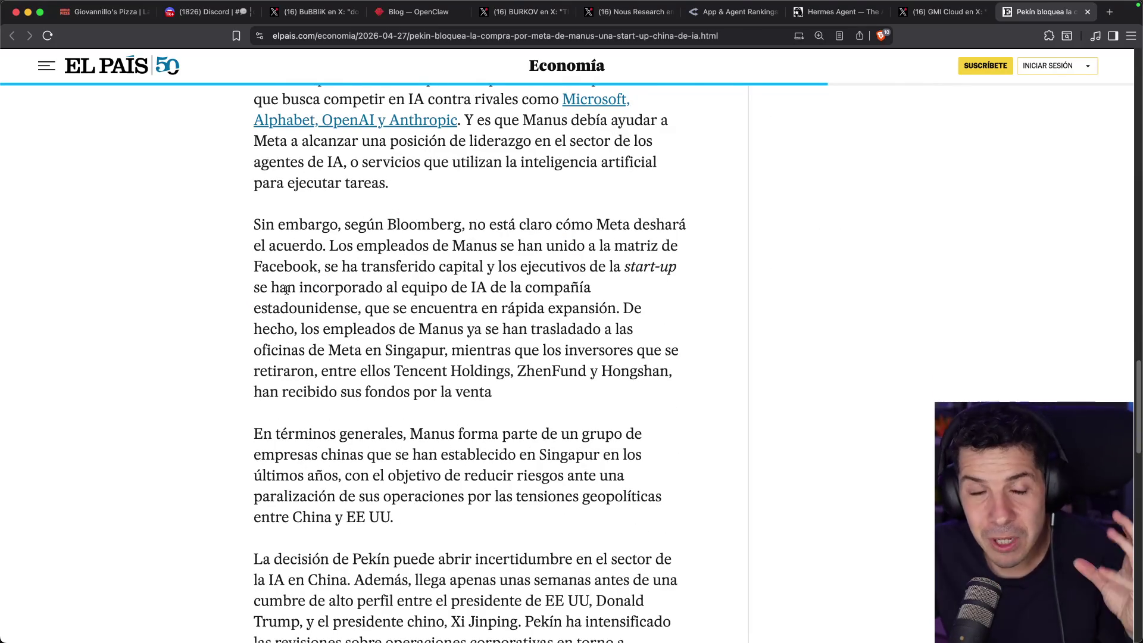
mouse_move(328, 246)
mouse_down()
mouse_move(534, 245)
mouse_move(325, 268)
mouse_move(674, 268)
mouse_move(487, 301)
mouse_move(522, 289)
mouse_move(496, 304)
mouse_up()
click(476, 305)
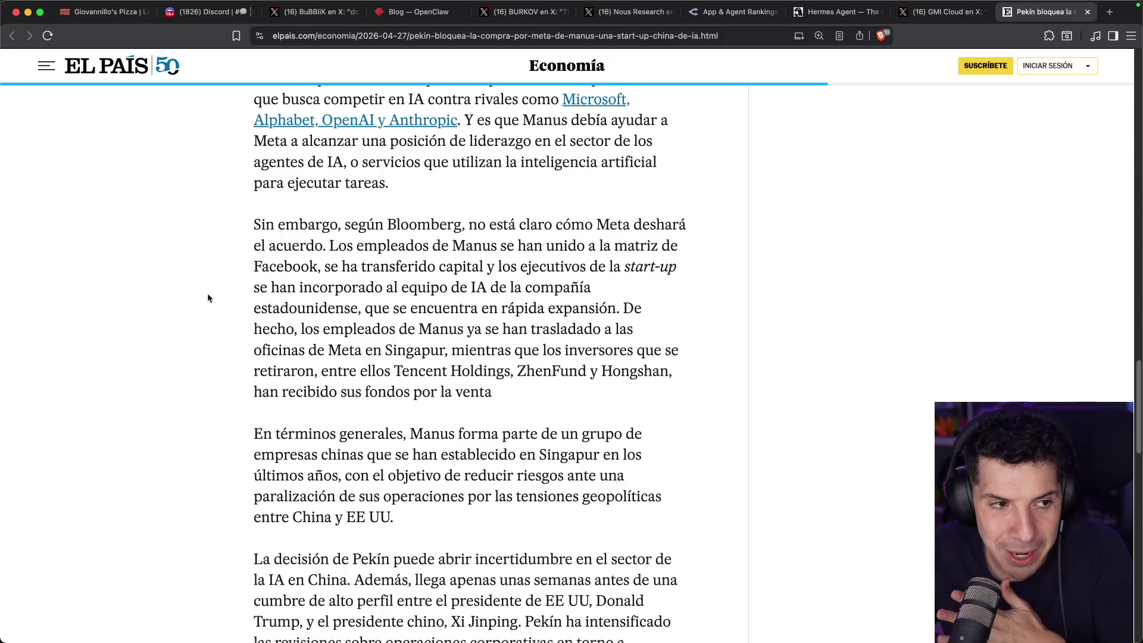
scroll(297, 298, down, 1)
scroll(297, 297, down, 5)
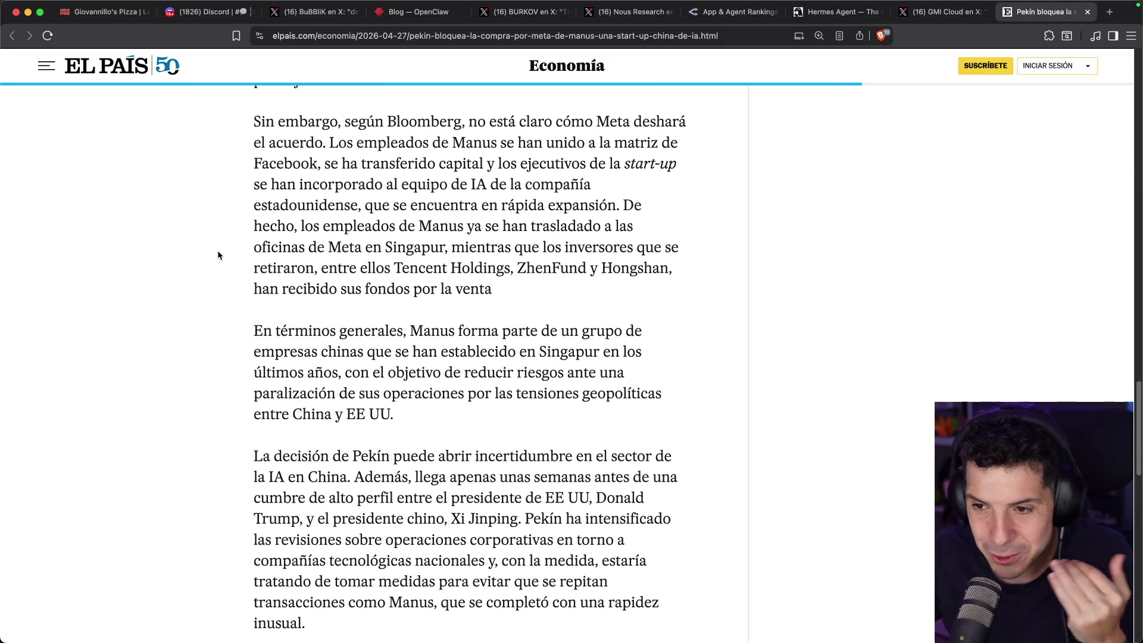
scroll(229, 265, down, 5)
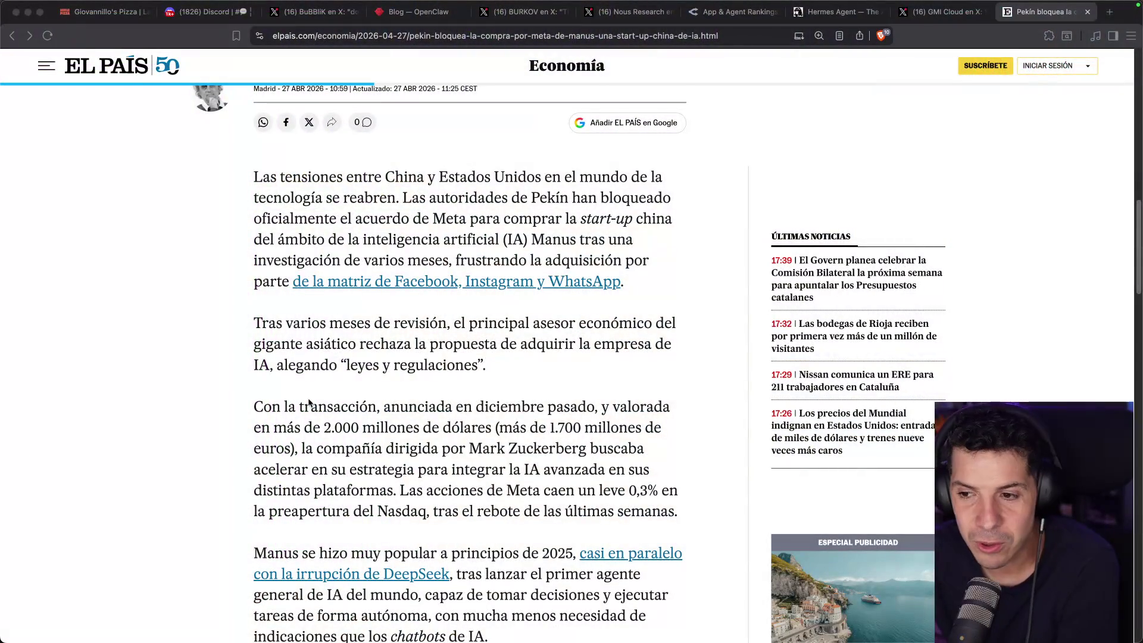
click(309, 403)
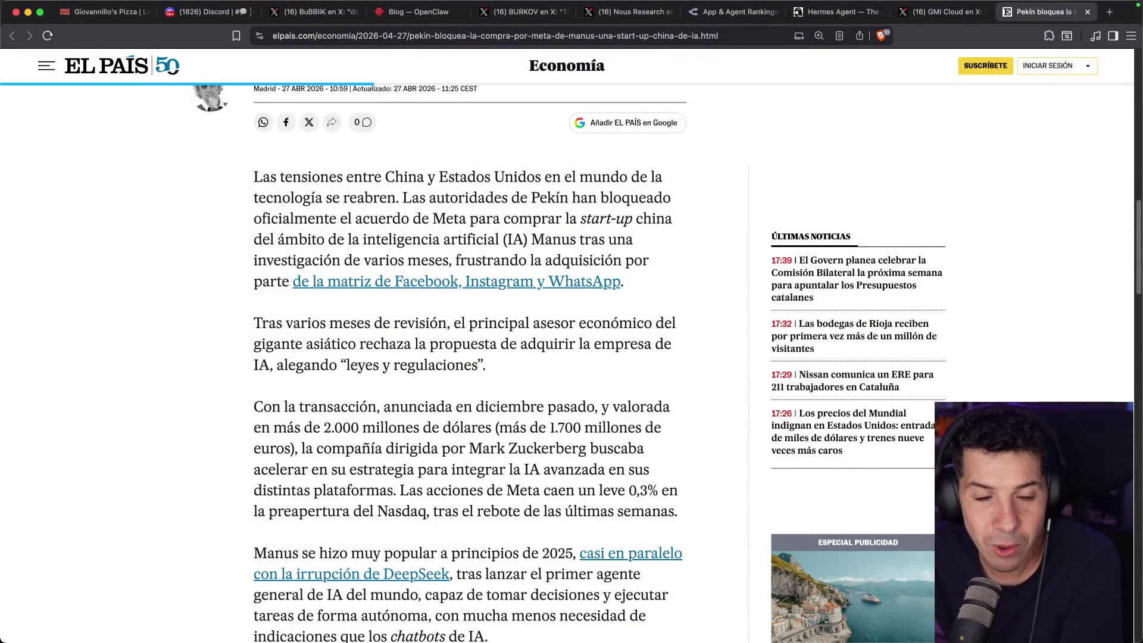
scroll(257, 302, down, 10)
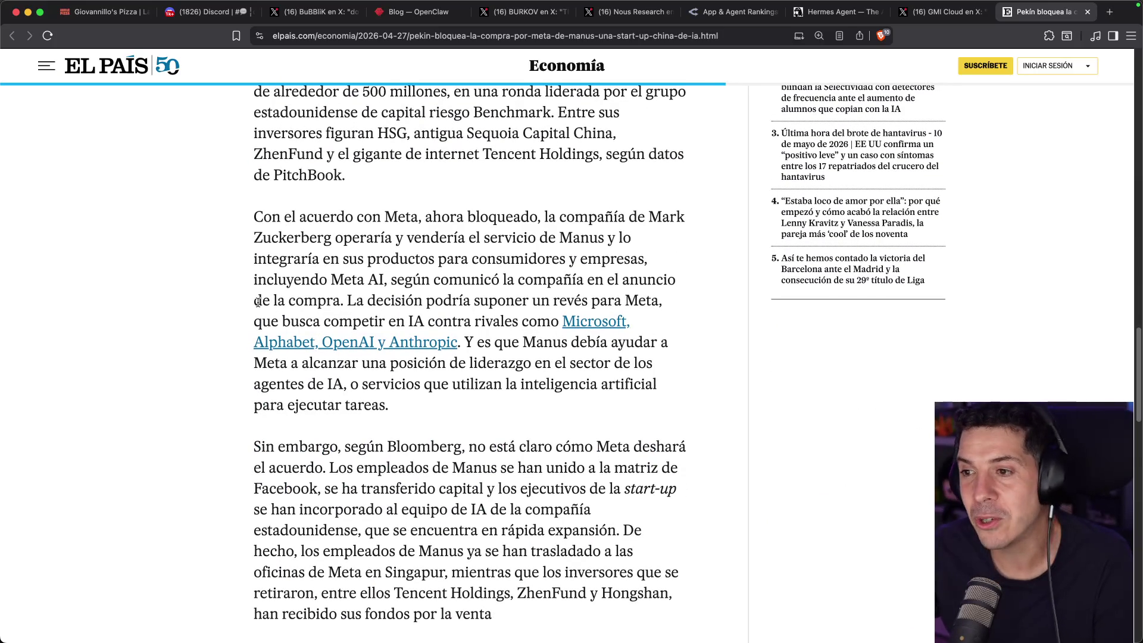
scroll(220, 269, down, 4)
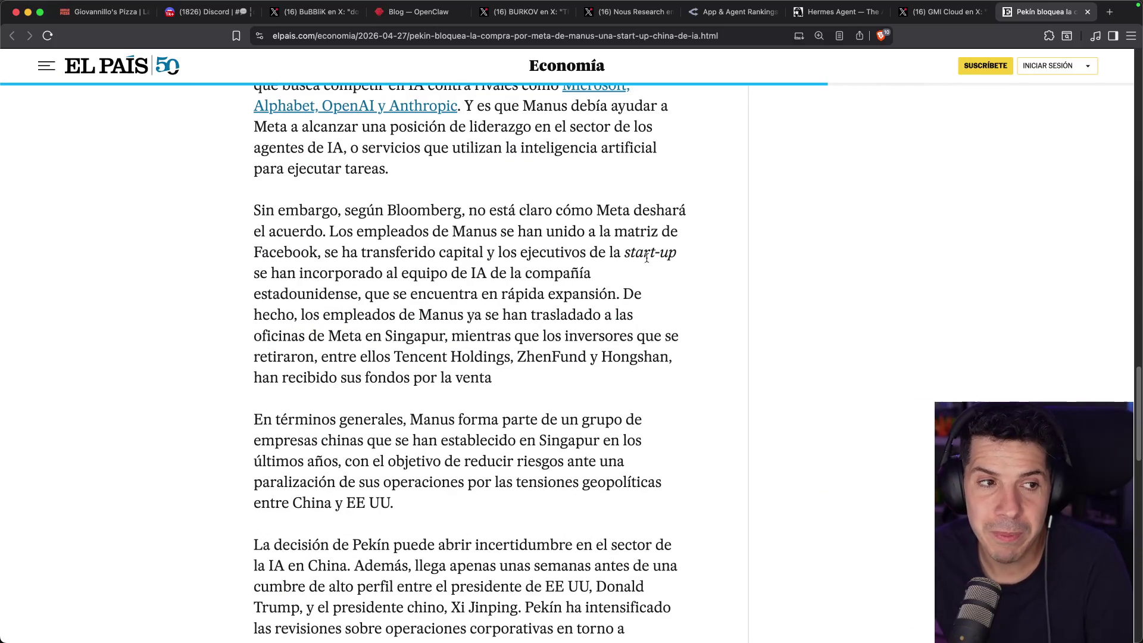
mouse_move(653, 223)
mouse_down()
mouse_move(304, 224)
mouse_move(354, 231)
mouse_up()
click(303, 225)
click(405, 254)
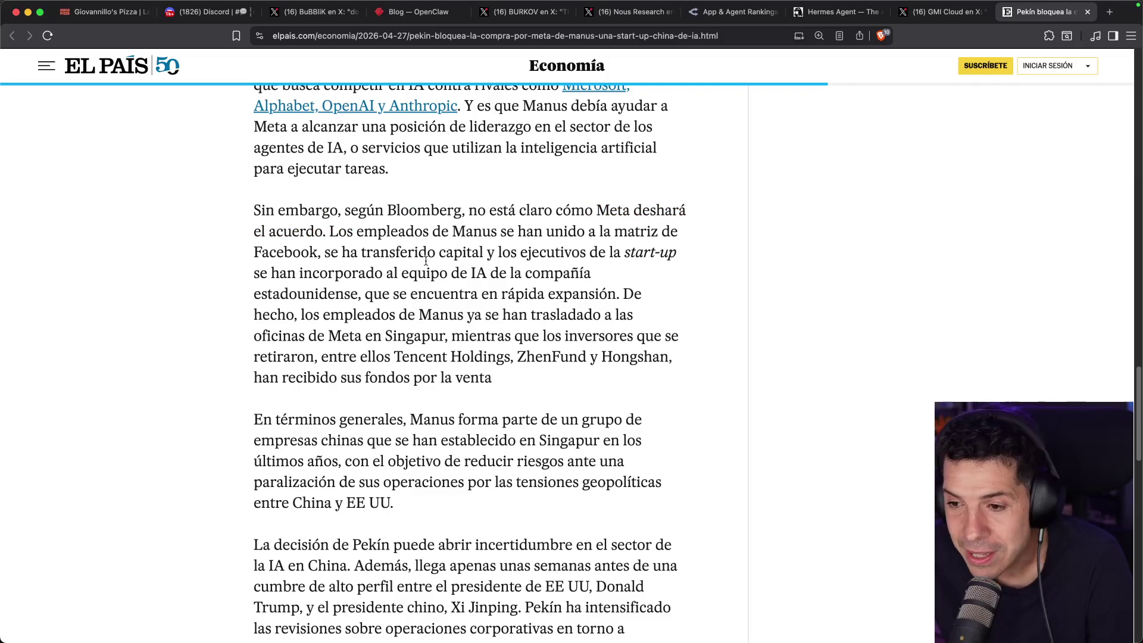
scroll(280, 261, down, 3)
mouse_move(458, 277)
mouse_down()
mouse_move(594, 295)
mouse_move(420, 290)
mouse_move(540, 299)
mouse_up()
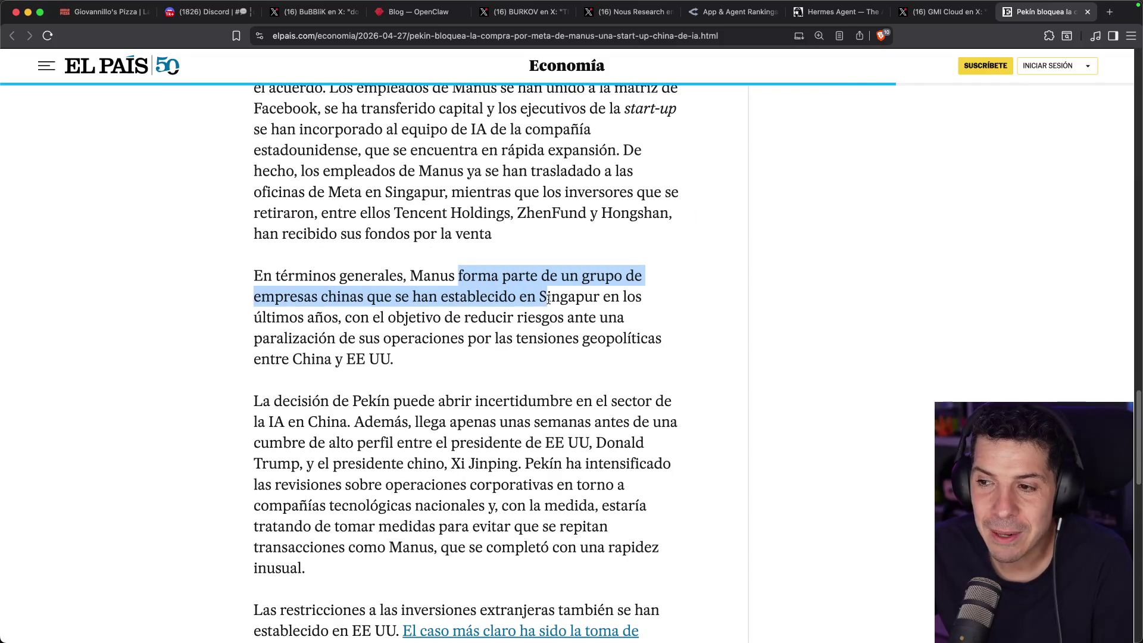
click(302, 310)
drag(360, 318, 585, 321)
drag(327, 339, 616, 340)
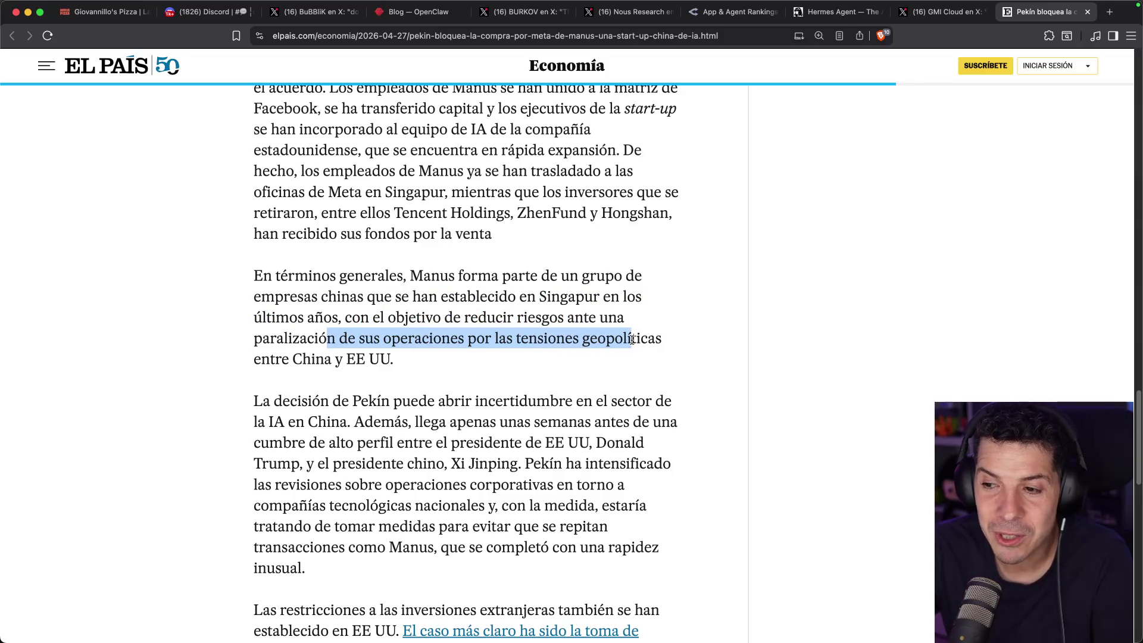
click(519, 359)
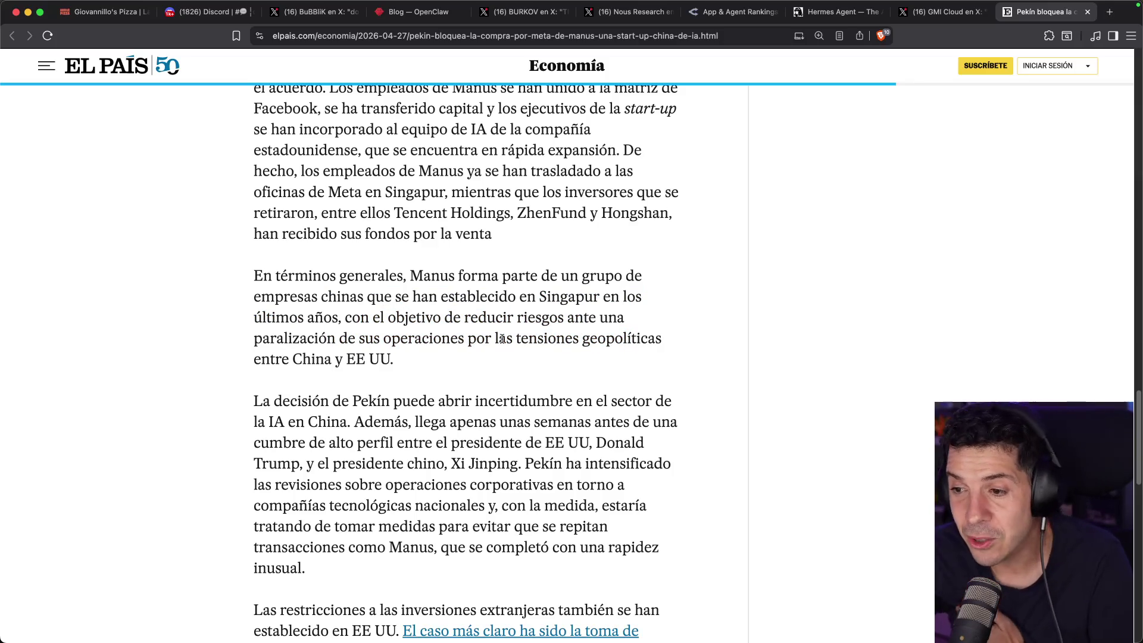
scroll(478, 340, down, 3)
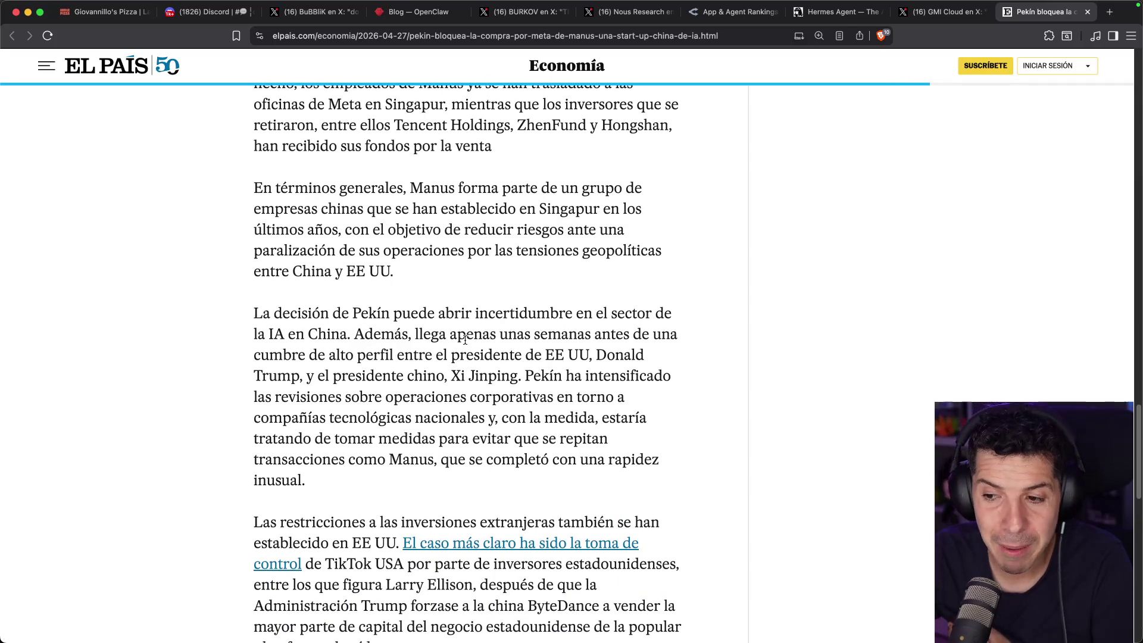
scroll(465, 339, down, 6)
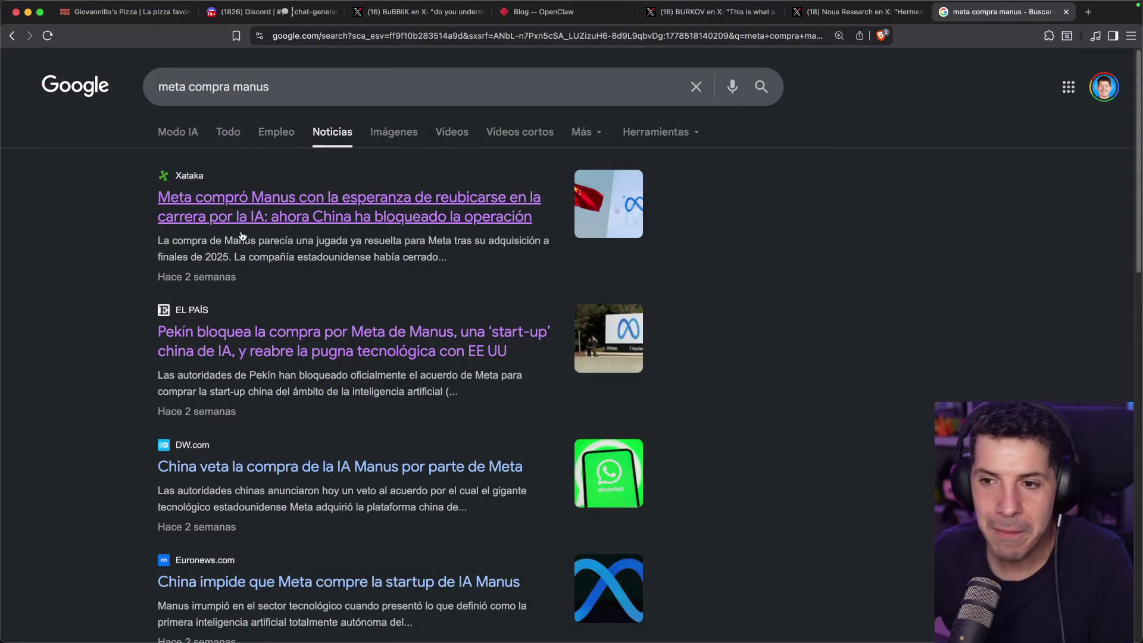
Go to page 4 of the 'meta compra manus' news results and scroll through them.
scroll(136, 253, down, 5)
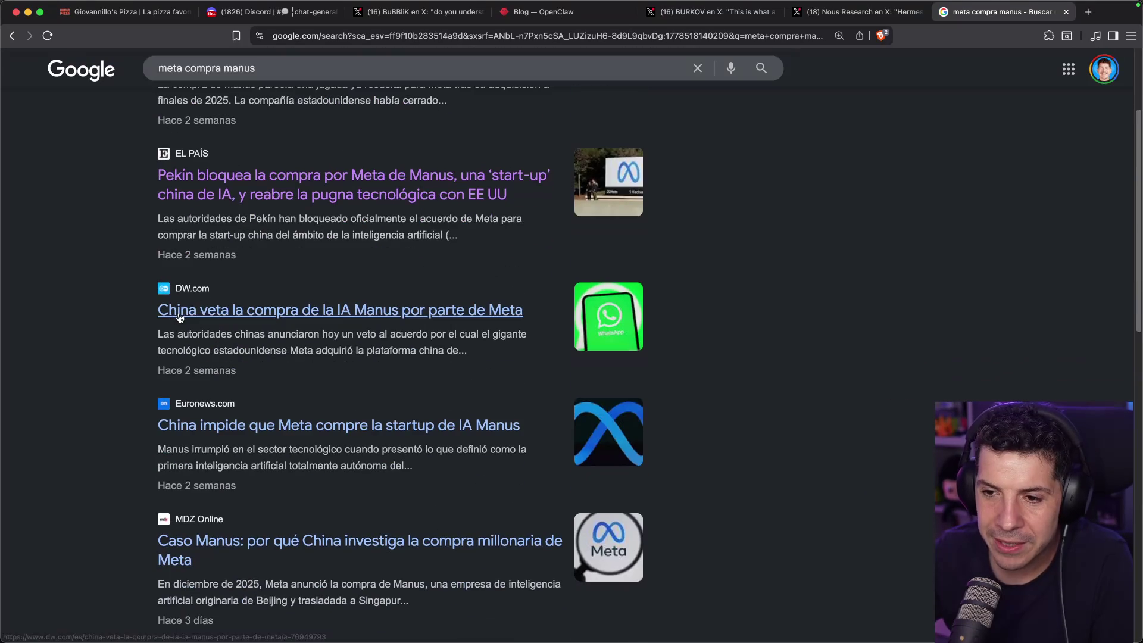
scroll(197, 292, down, 1)
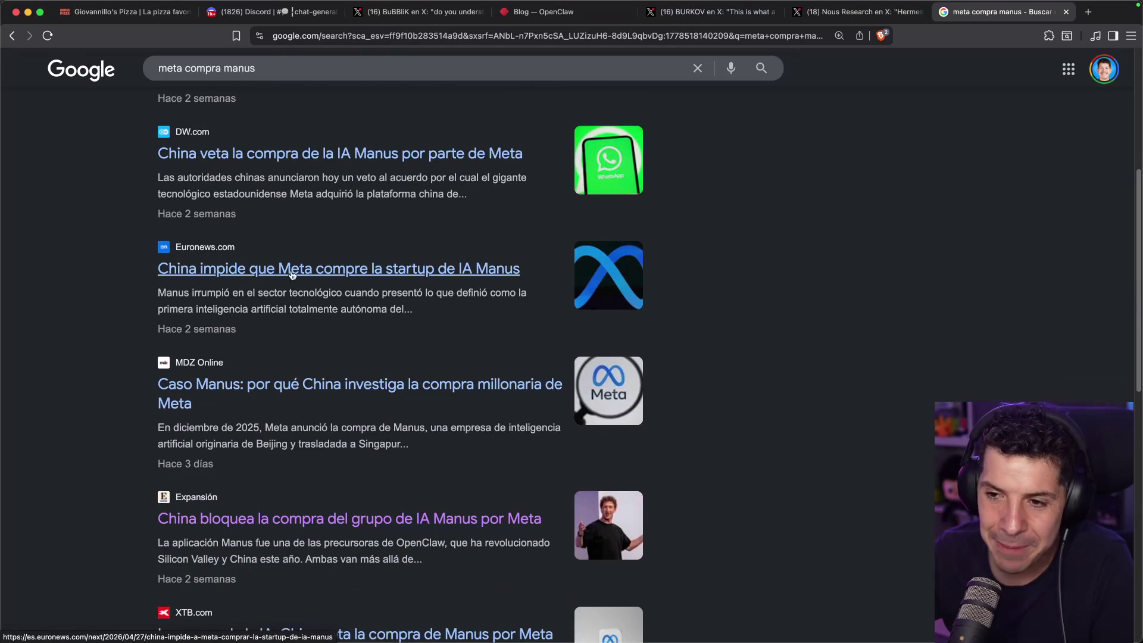
scroll(299, 271, down, 6)
scroll(133, 270, down, 6)
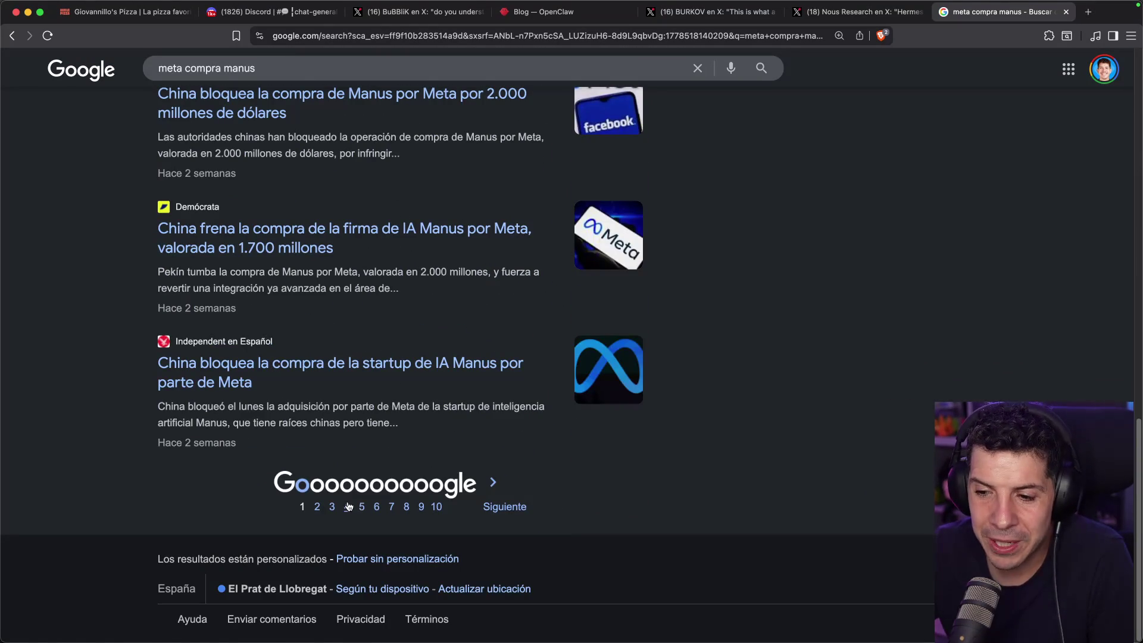
click(349, 506)
scroll(113, 378, down, 2)
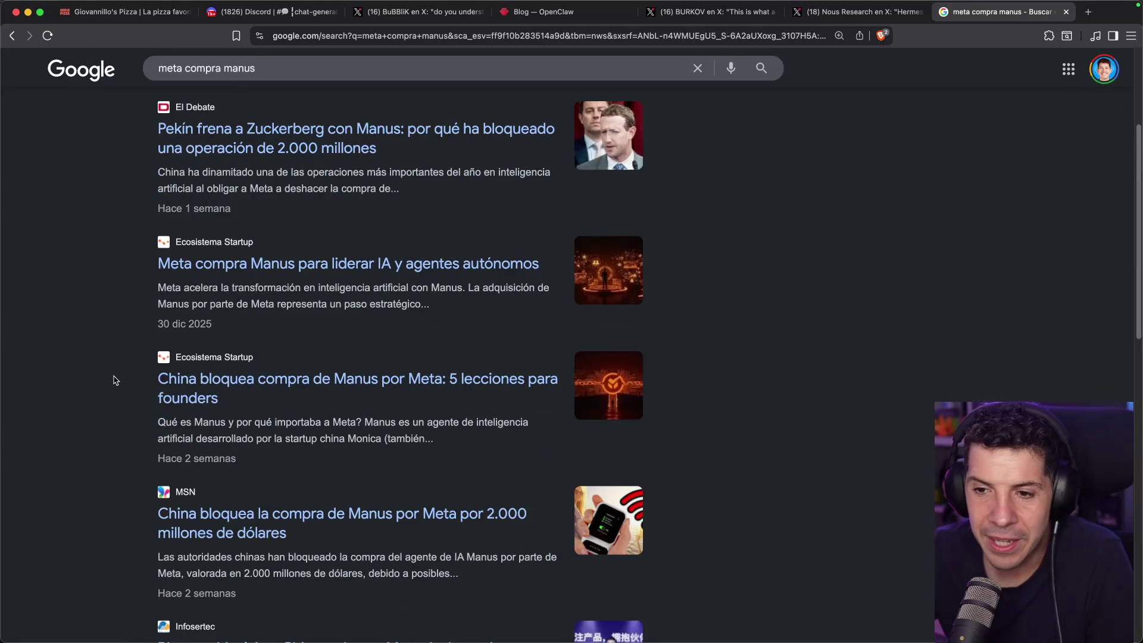
scroll(114, 378, down, 6)
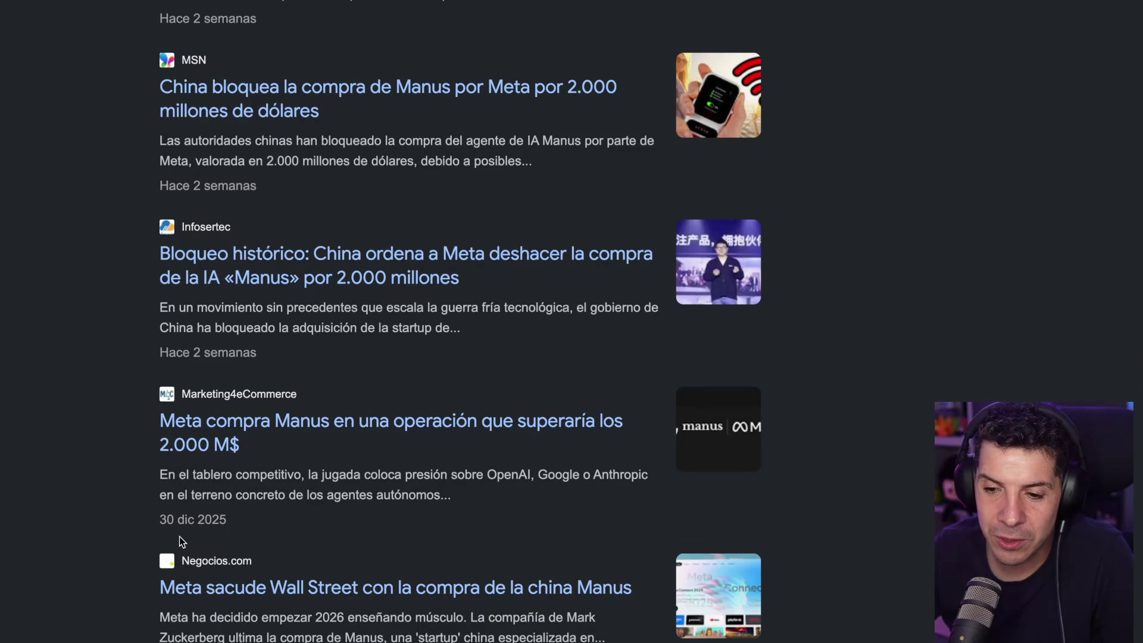
scroll(133, 502, down, 3)
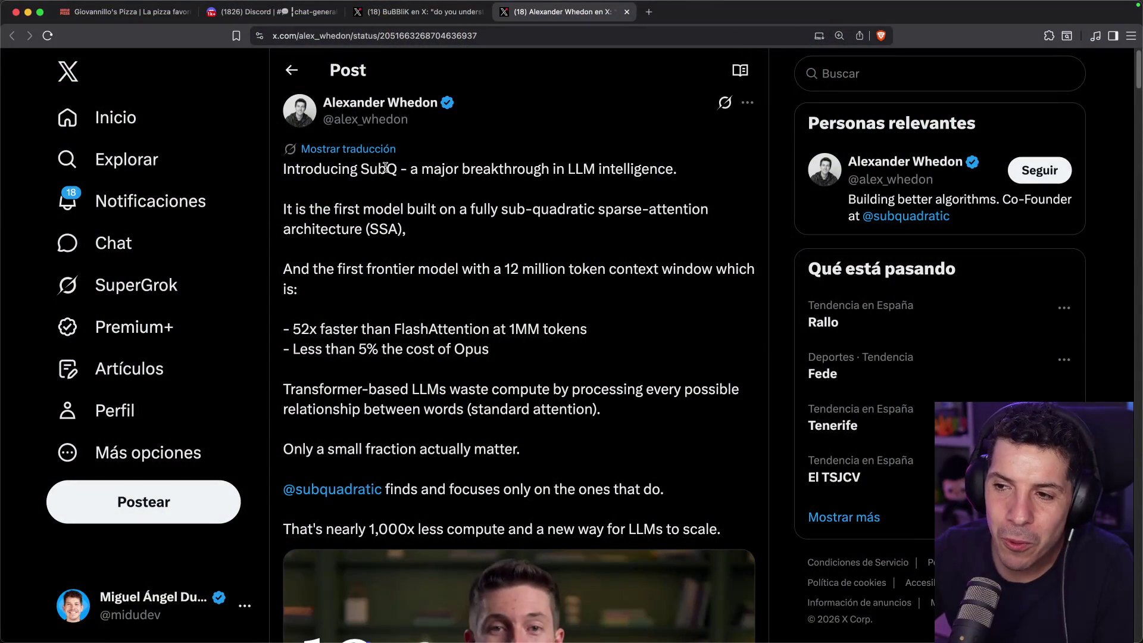
Show the SubQ post in Spanish and highlight the sentence about the SSA architecture.
click(349, 149)
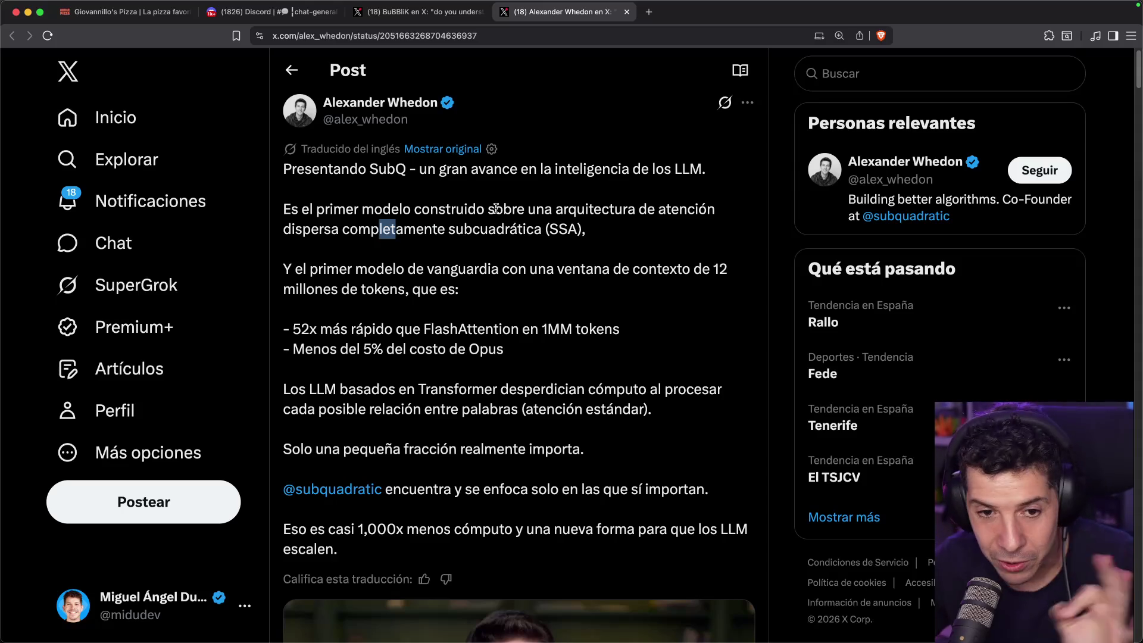
drag(599, 233, 307, 212)
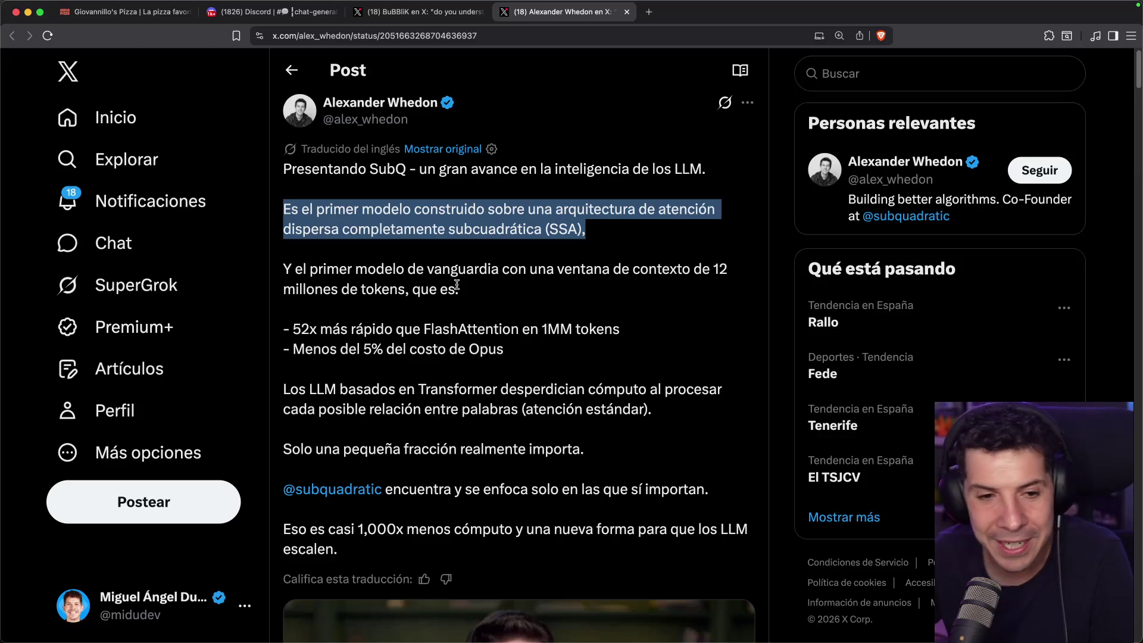
scroll(477, 292, down, 1)
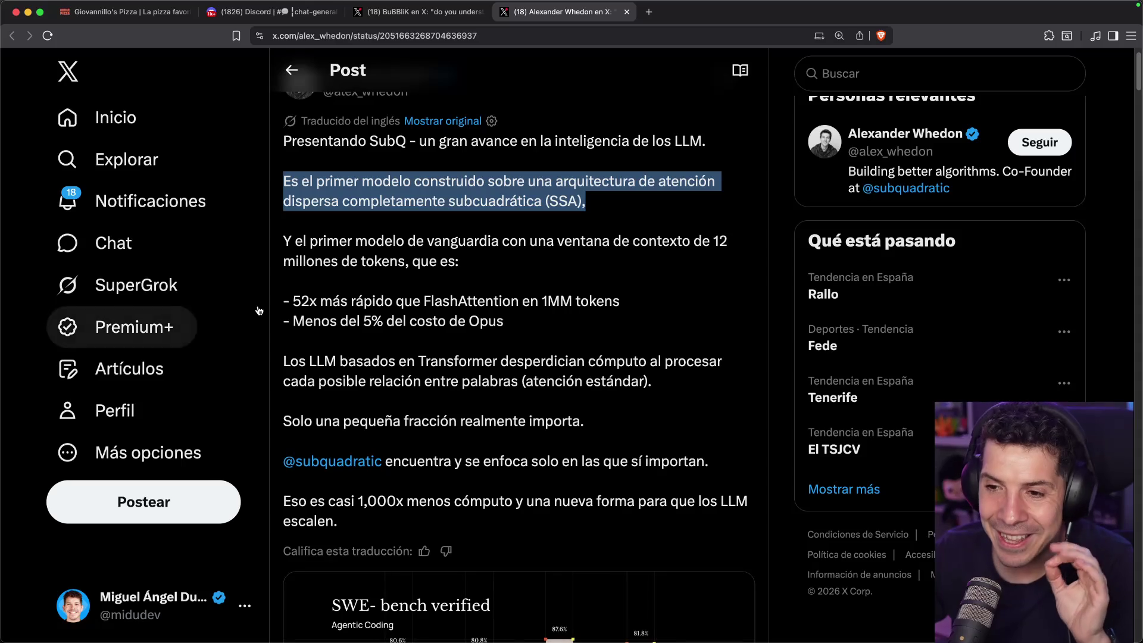
Highlight the lines on 52x faster than FlashAttention, wasted compute, and the small fraction that matters.
mouse_move(283, 302)
mouse_down()
mouse_move(464, 325)
mouse_move(522, 303)
mouse_up()
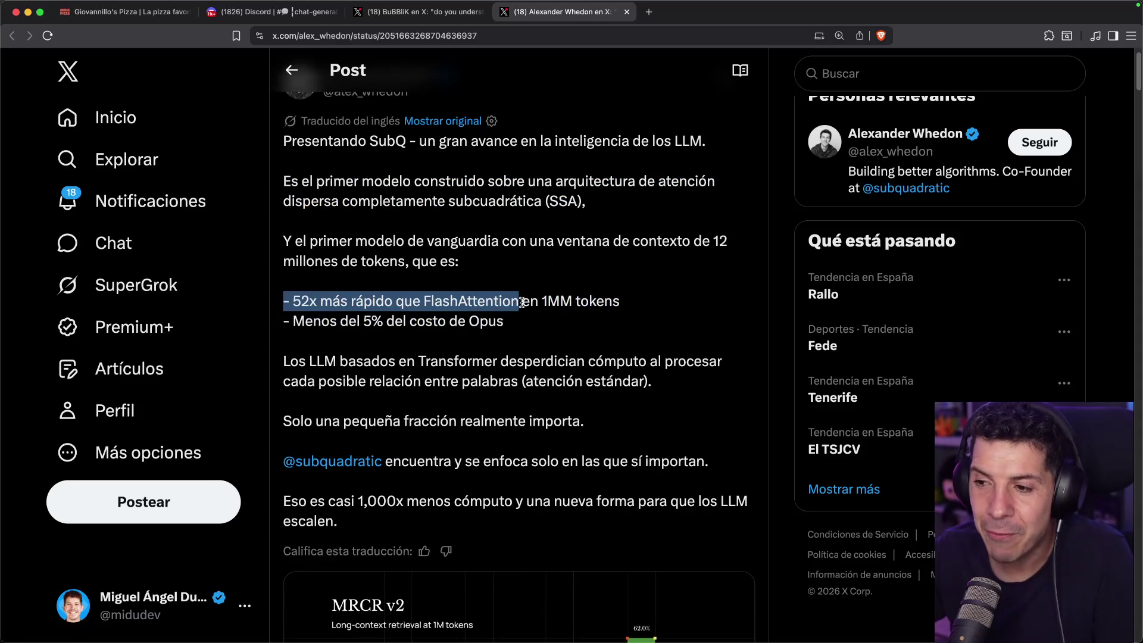
click(554, 302)
scroll(357, 286, down, 1)
drag(322, 279, 343, 277)
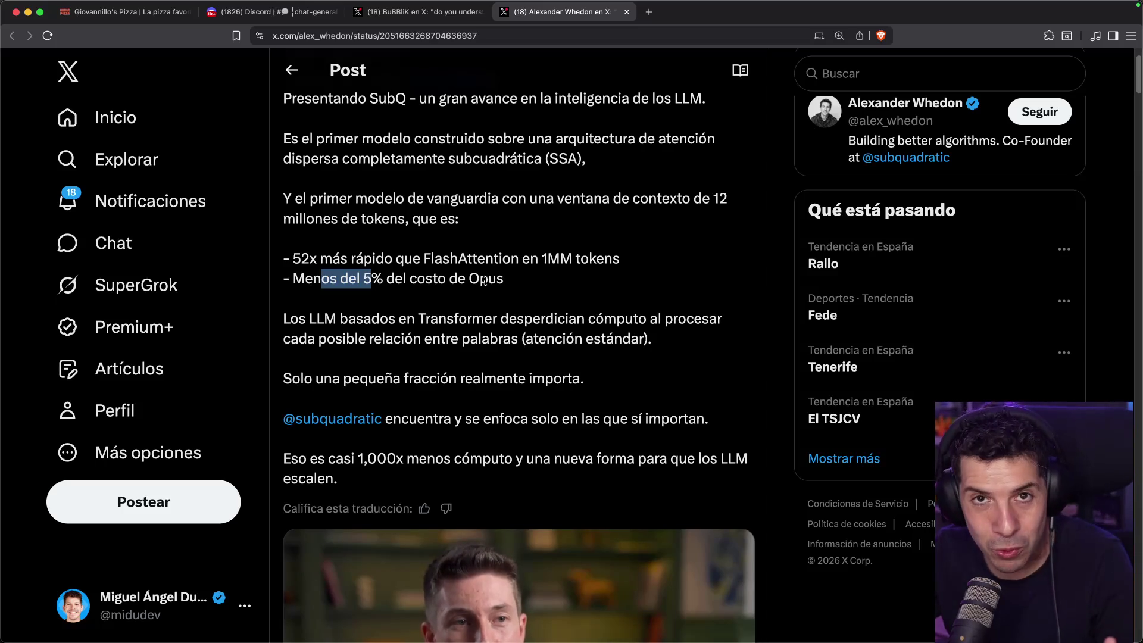
scroll(470, 289, down, 2)
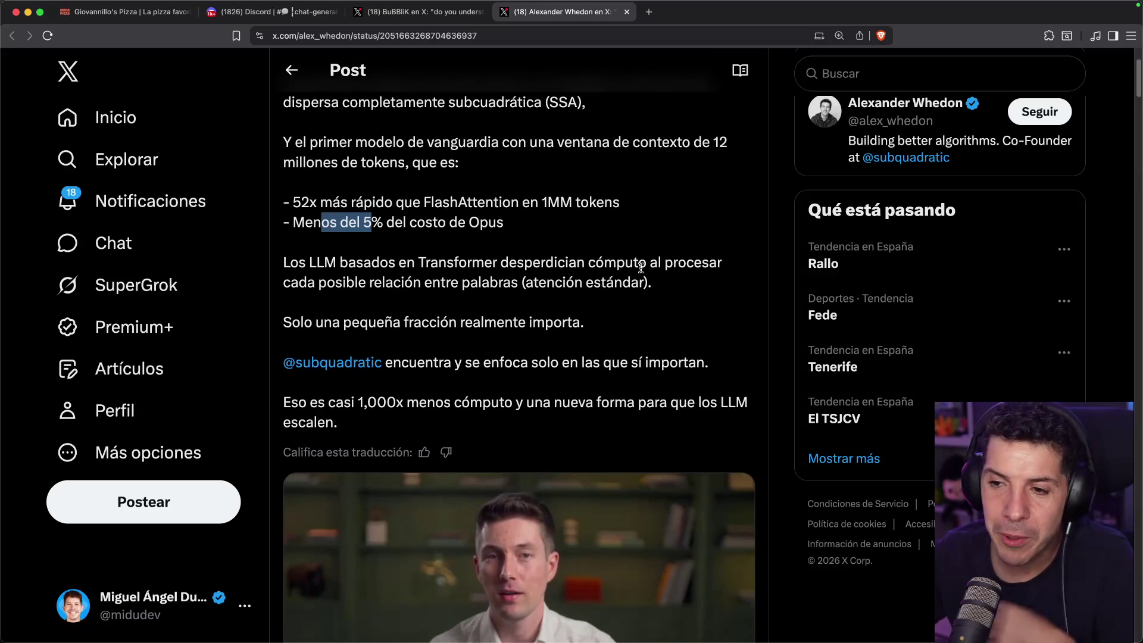
drag(405, 282, 505, 282)
click(521, 277)
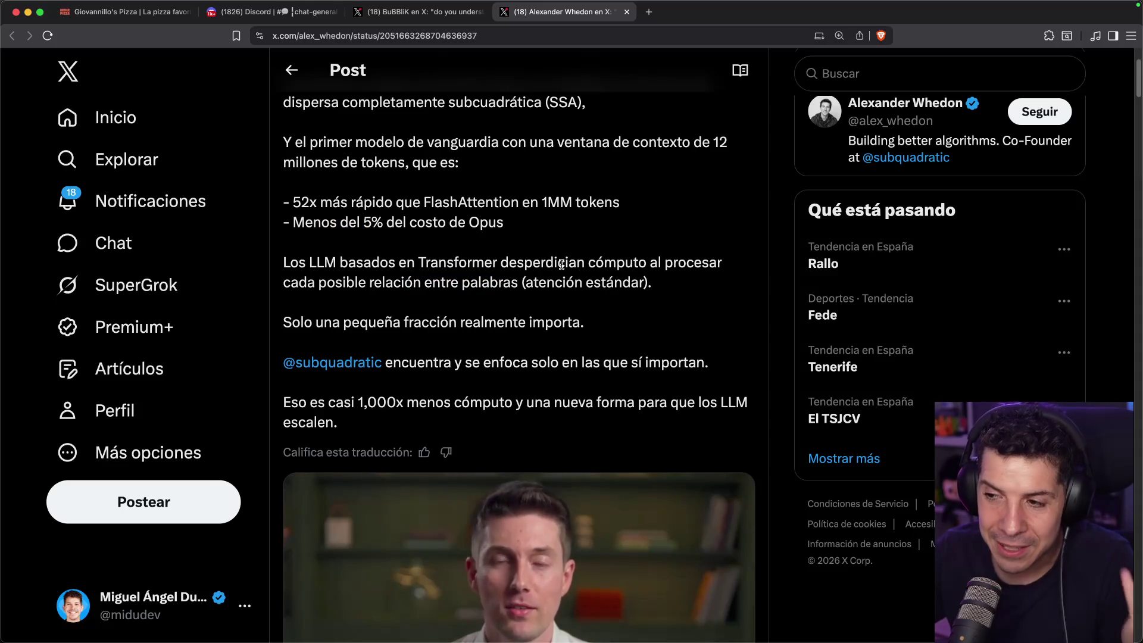
drag(440, 315, 506, 318)
click(506, 318)
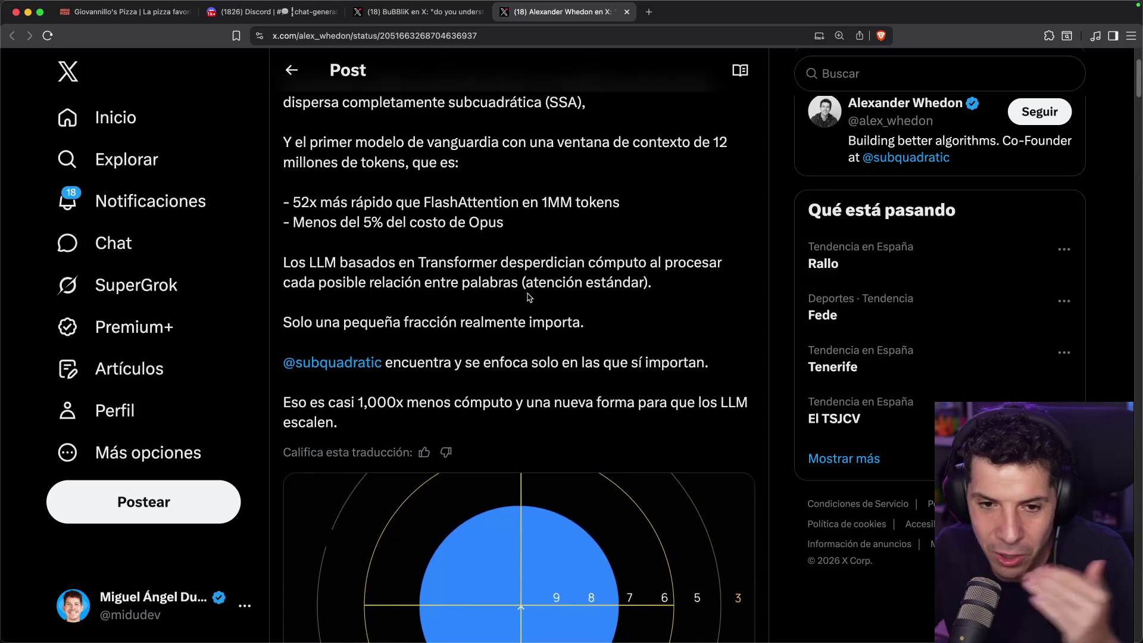
scroll(528, 297, down, 3)
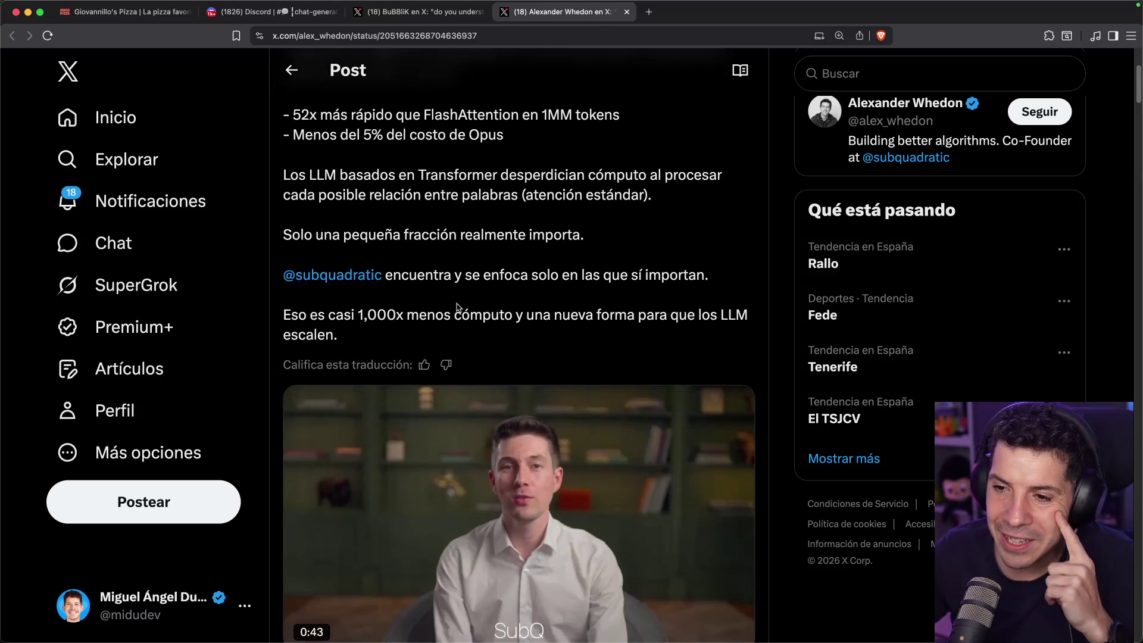
Highlight the line about focusing on what matters, then scrub the SubQ video and pause it near 0:51.
drag(400, 277, 673, 266)
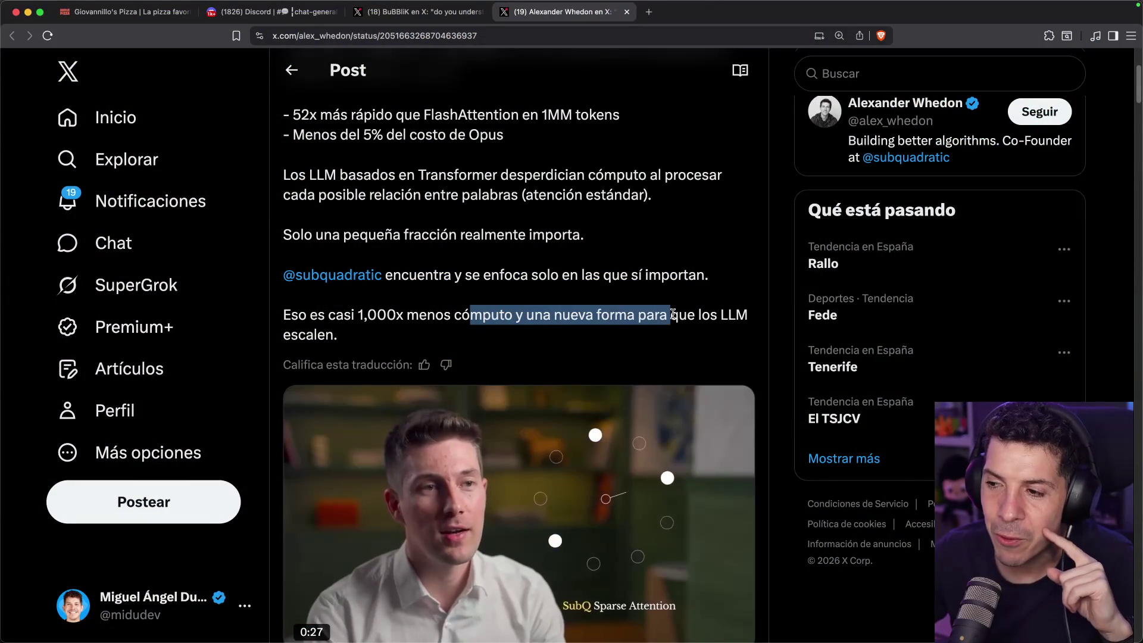
scroll(643, 329, down, 3)
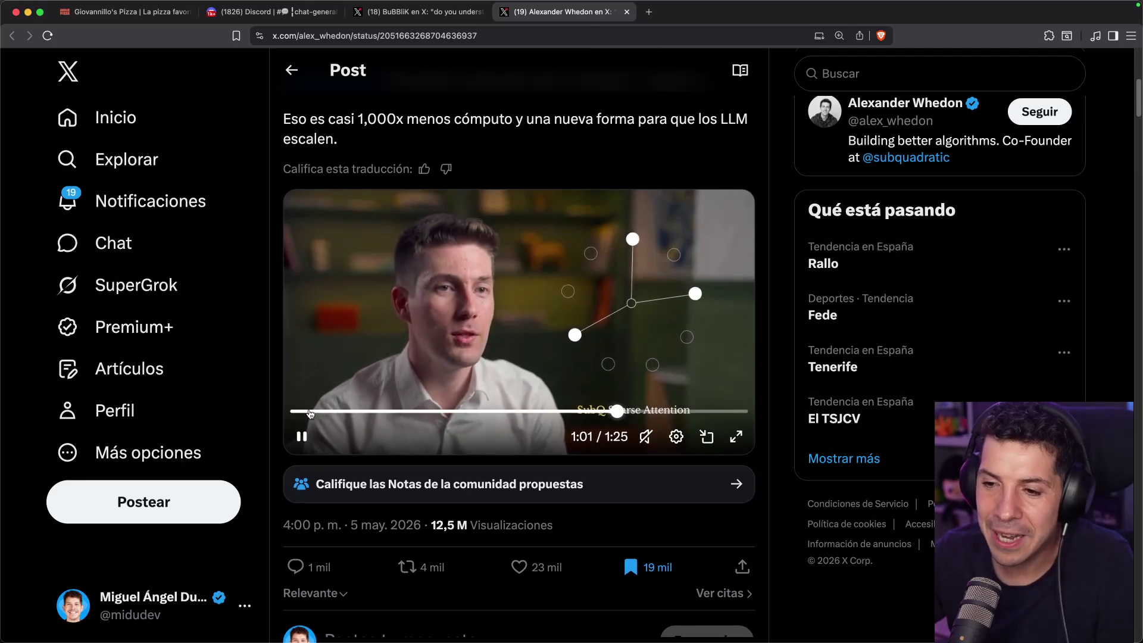
drag(310, 411, 365, 411)
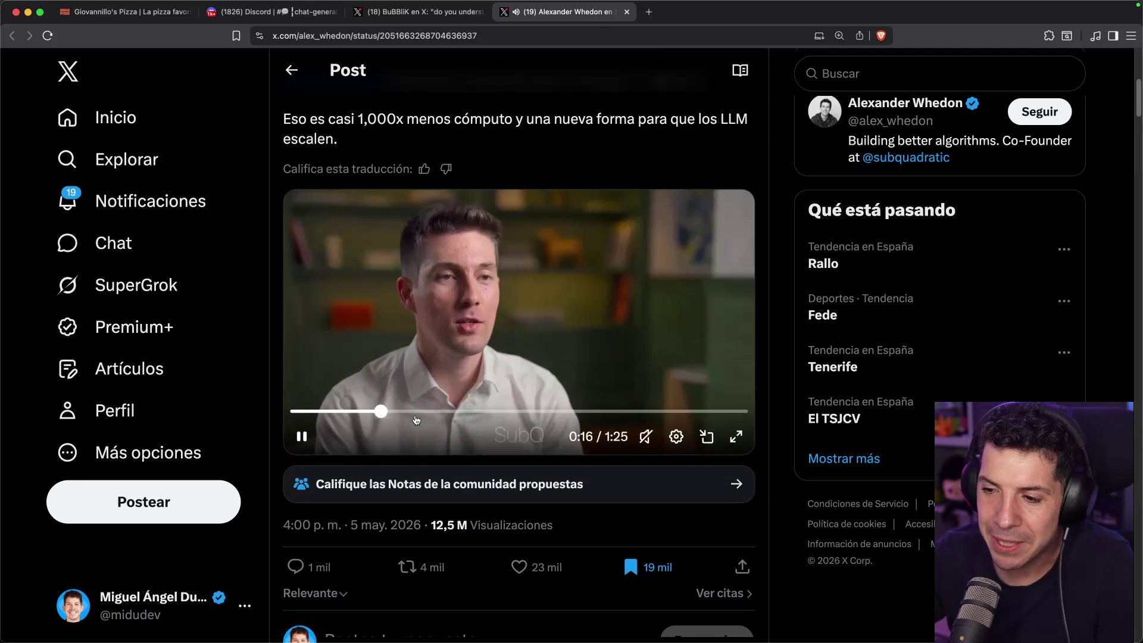
drag(382, 410, 559, 411)
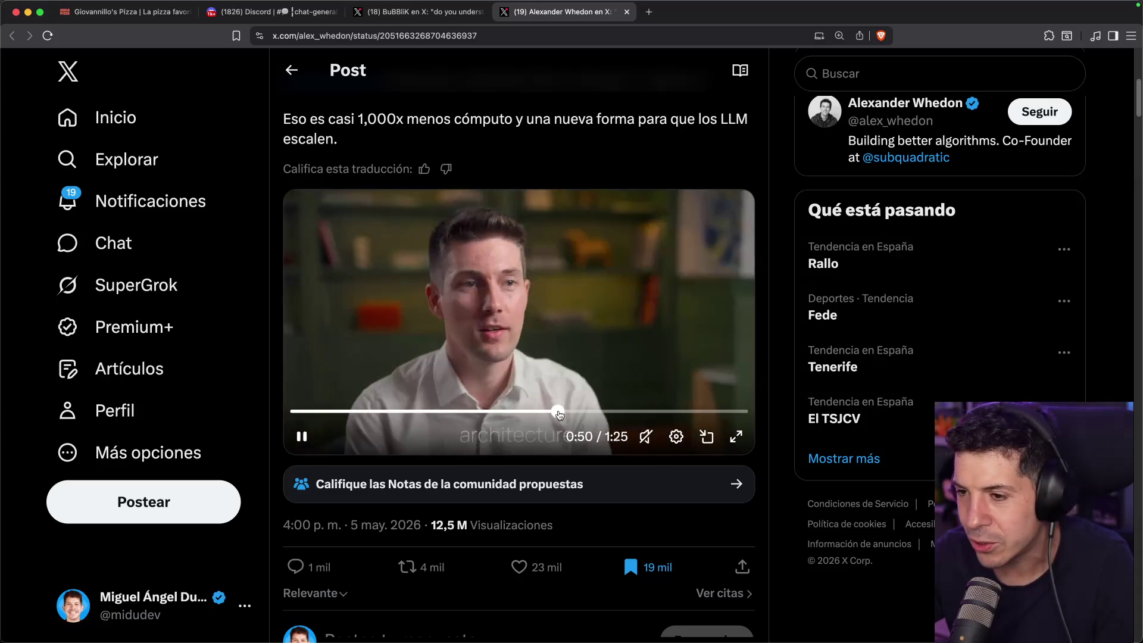
click(403, 280)
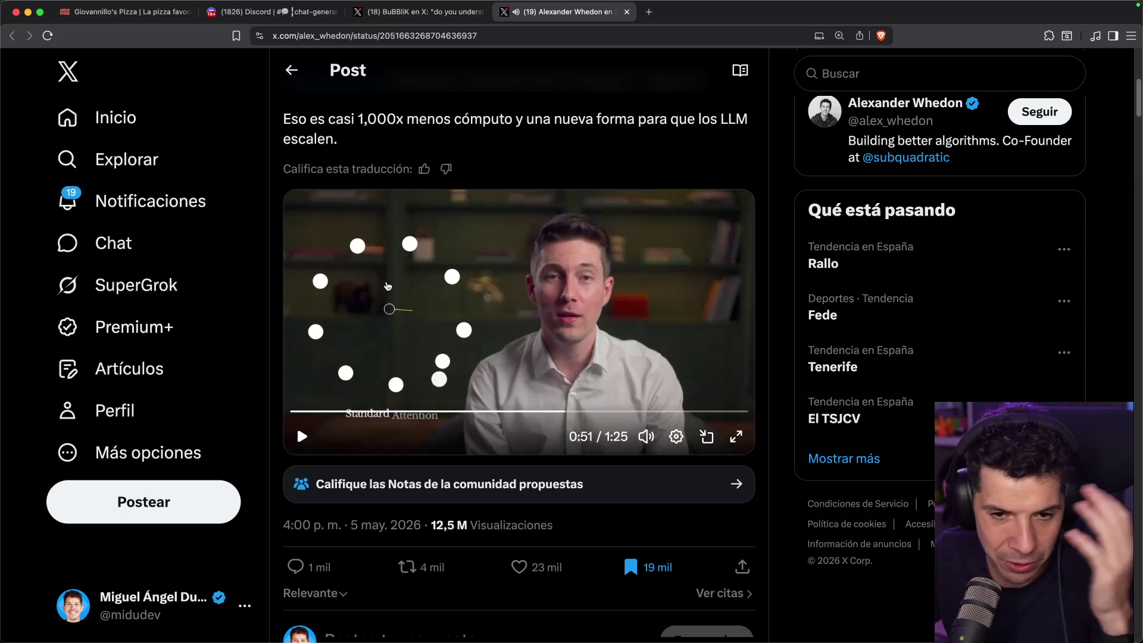
Copy 'SubQ Code' from a reply and search for it on Google in a new tab.
scroll(397, 279, down, 5)
scroll(397, 279, down, 4)
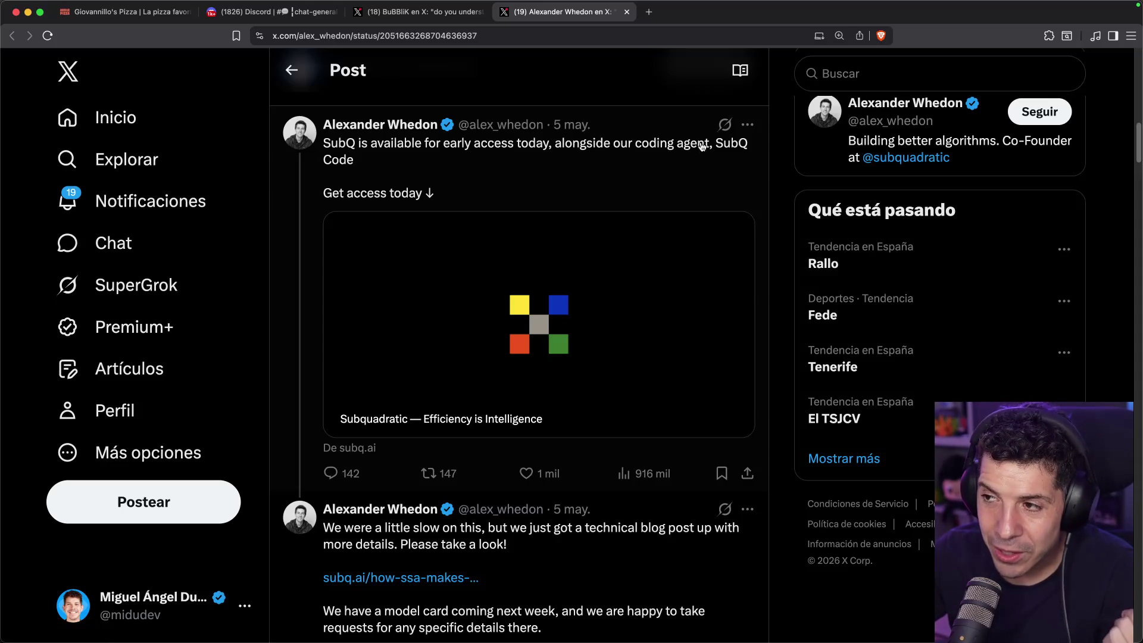
drag(715, 146, 371, 172)
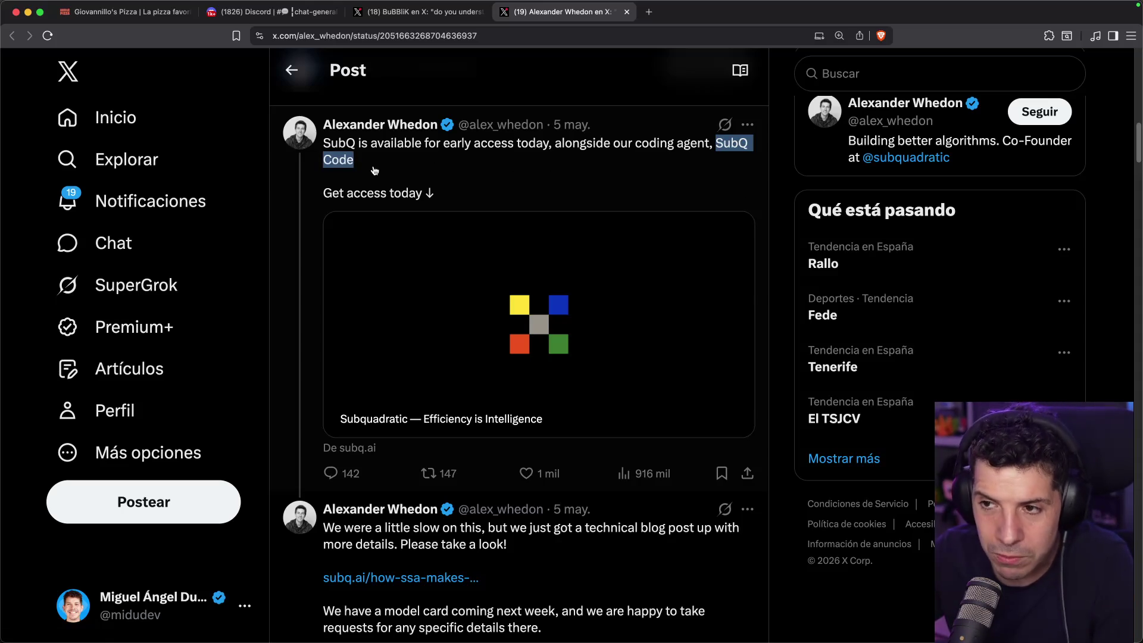
key(super+c)
key(super+t)
key(super+v)
key(Return)
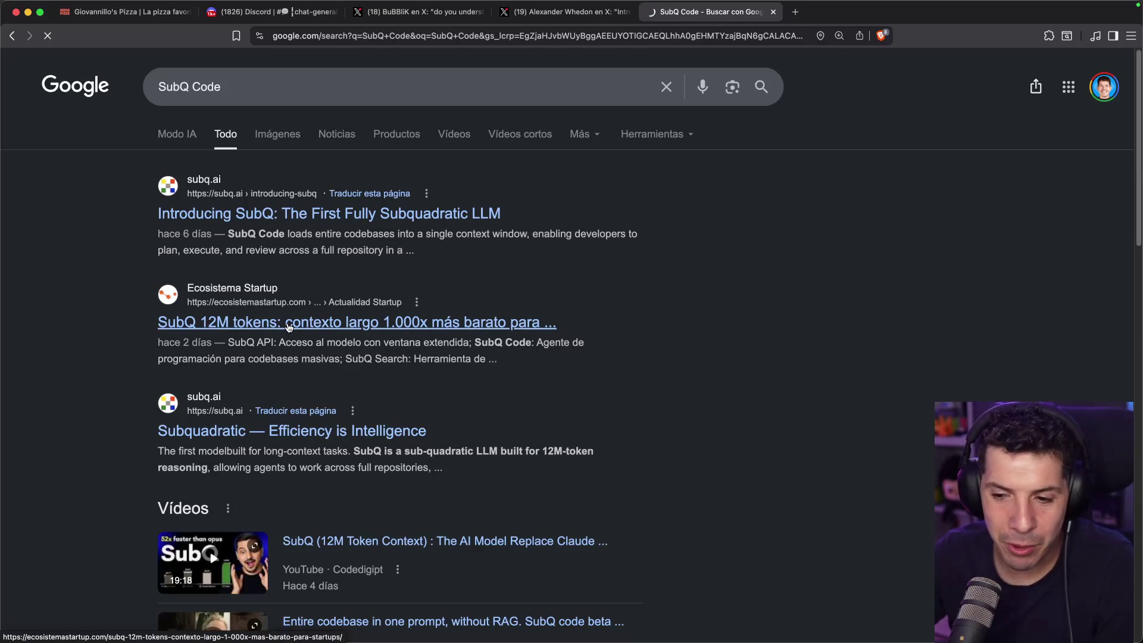
Open subq.ai's 'Introducing SubQ' article and highlight the sentence about the research team.
scroll(314, 316, down, 3)
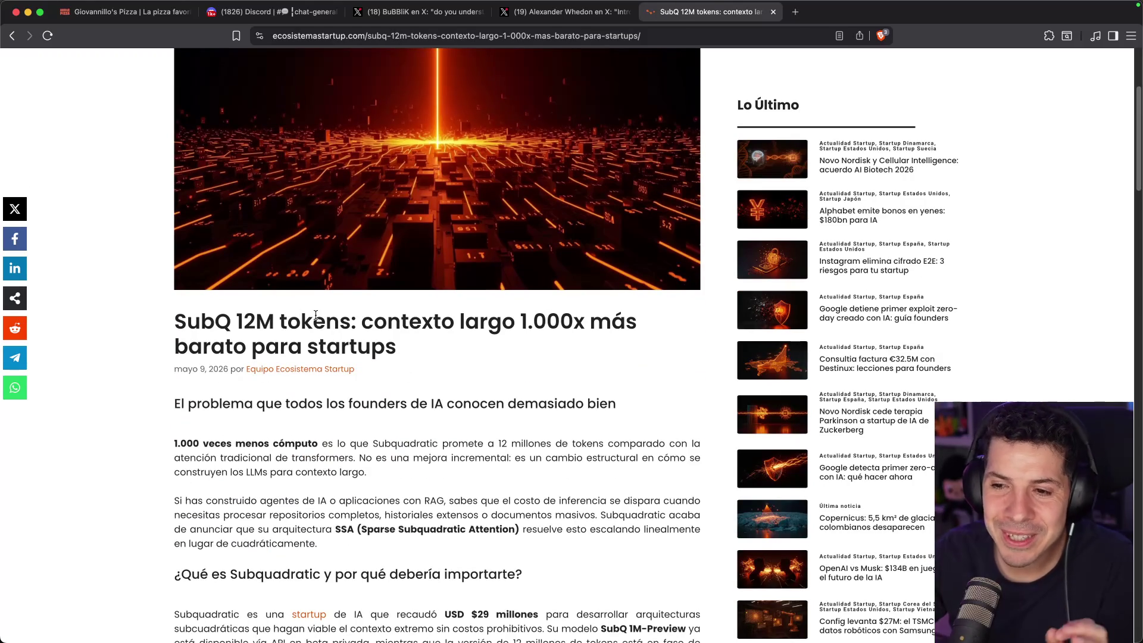
click(13, 36)
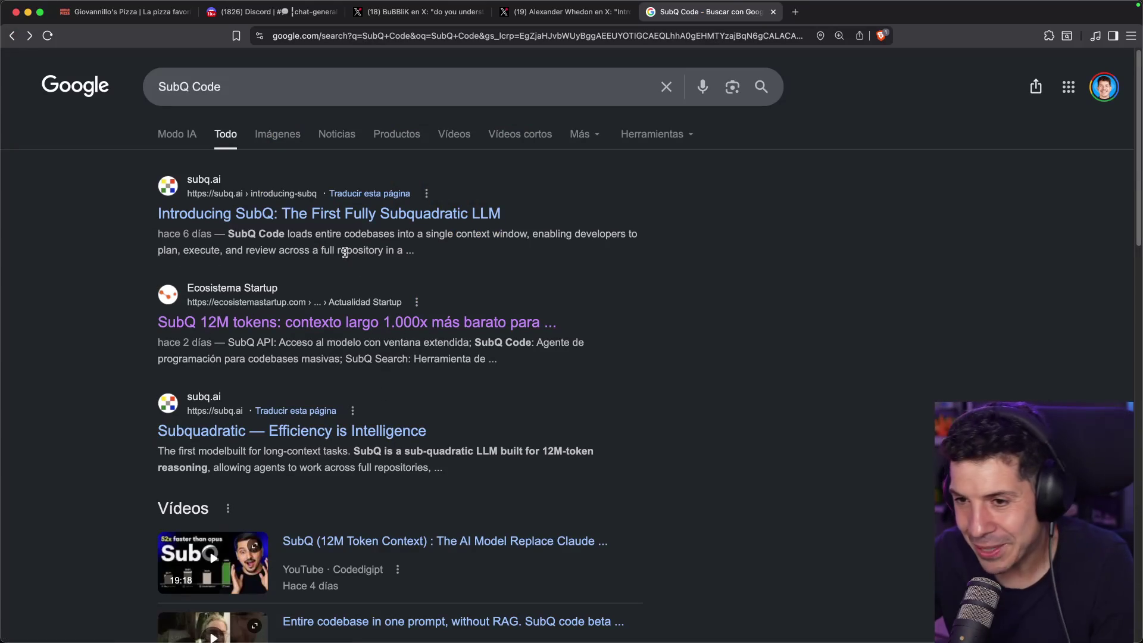
click(357, 217)
scroll(325, 241, down, 3)
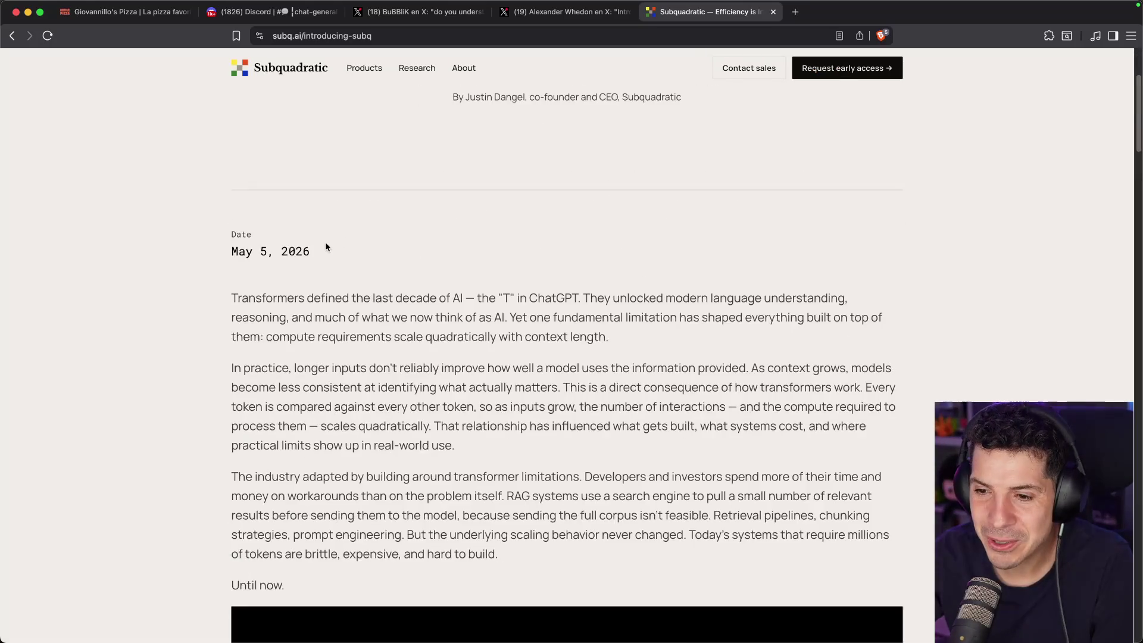
scroll(173, 280, down, 15)
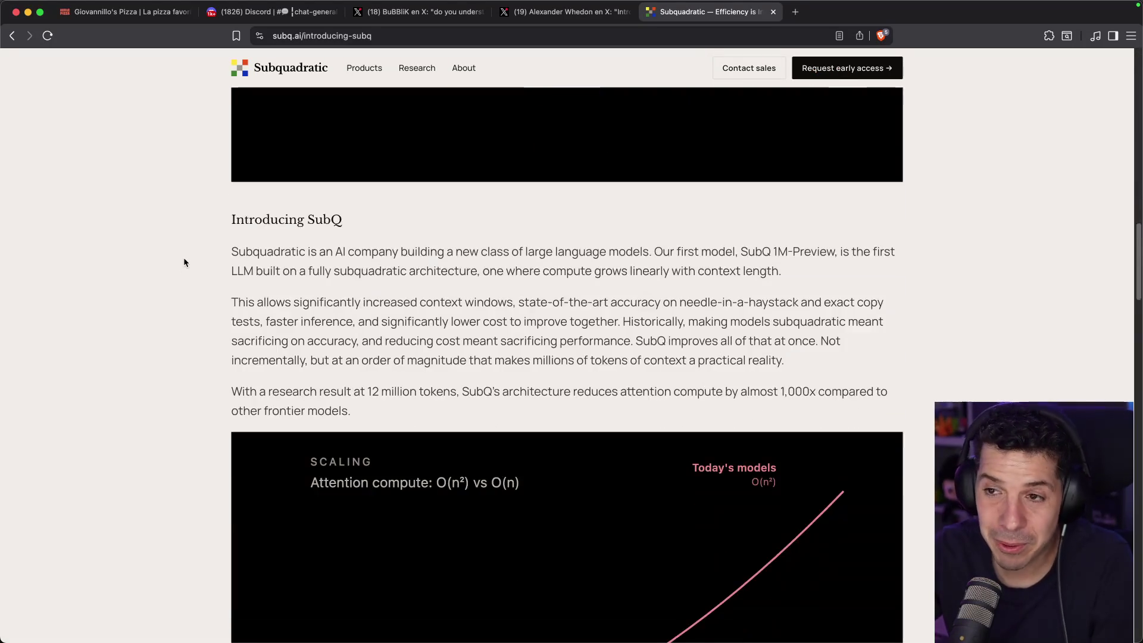
scroll(184, 262, down, 5)
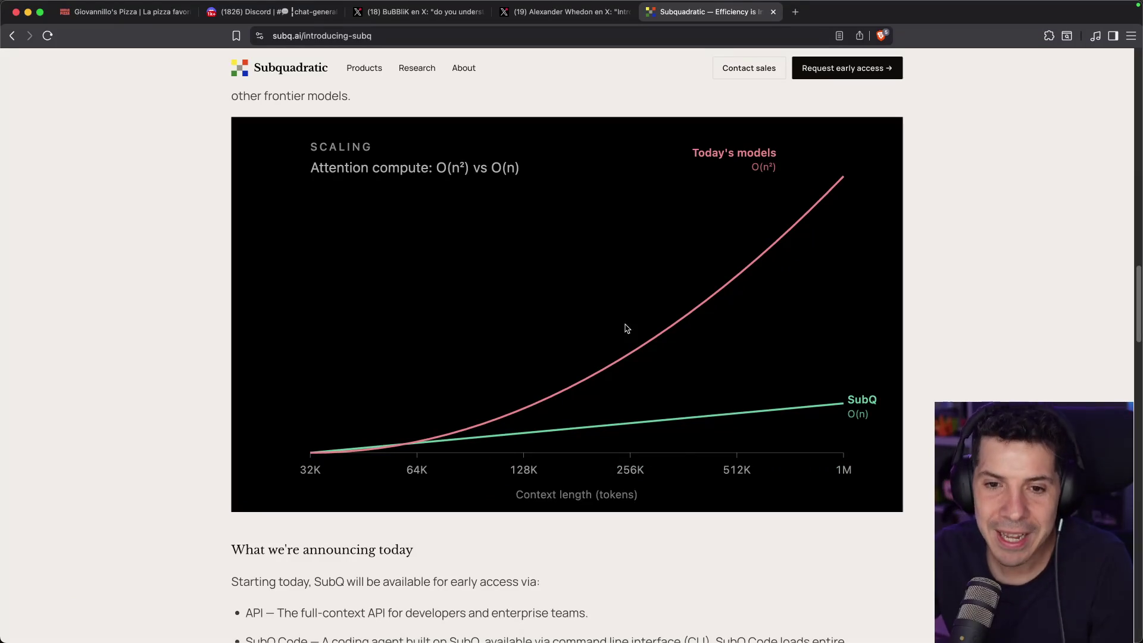
scroll(439, 287, down, 4)
scroll(275, 220, down, 15)
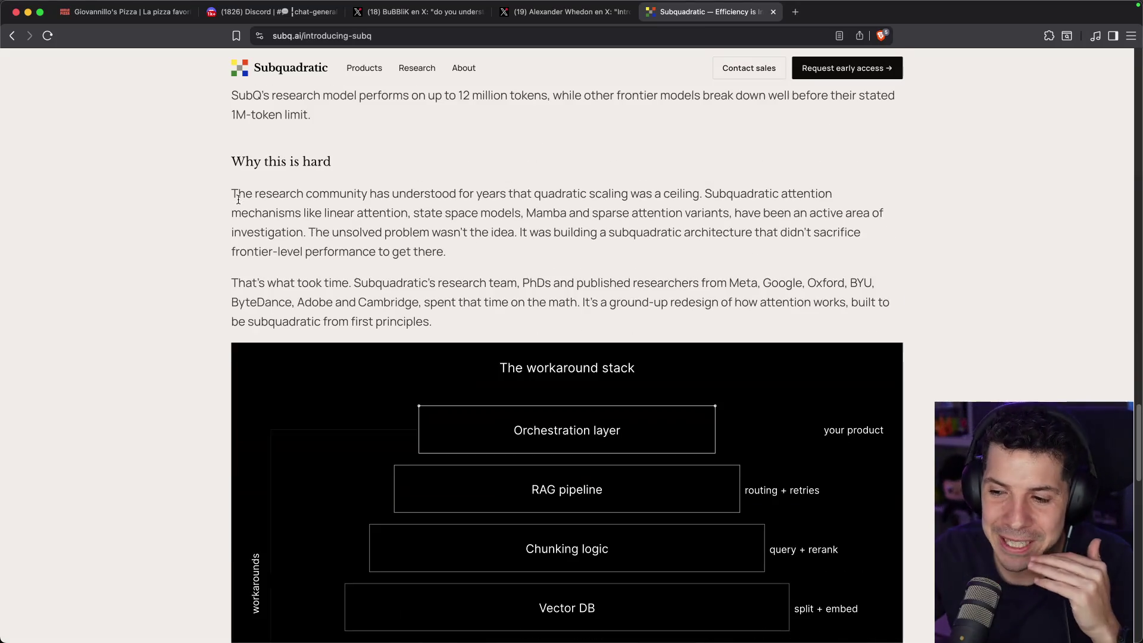
scroll(236, 201, down, 2)
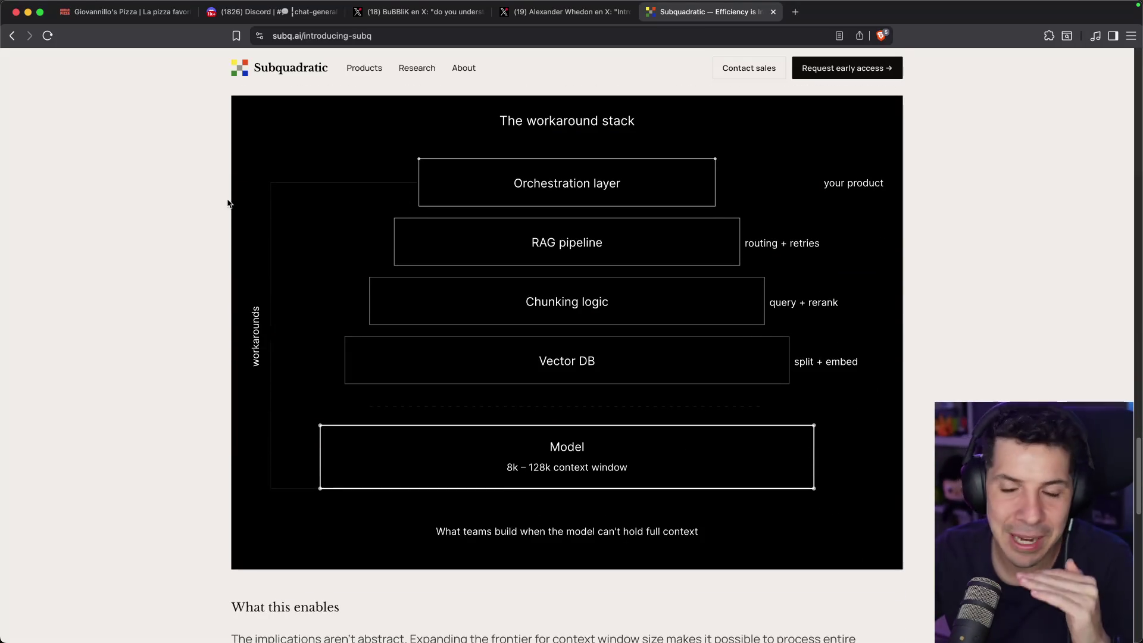
scroll(230, 204, up, 2)
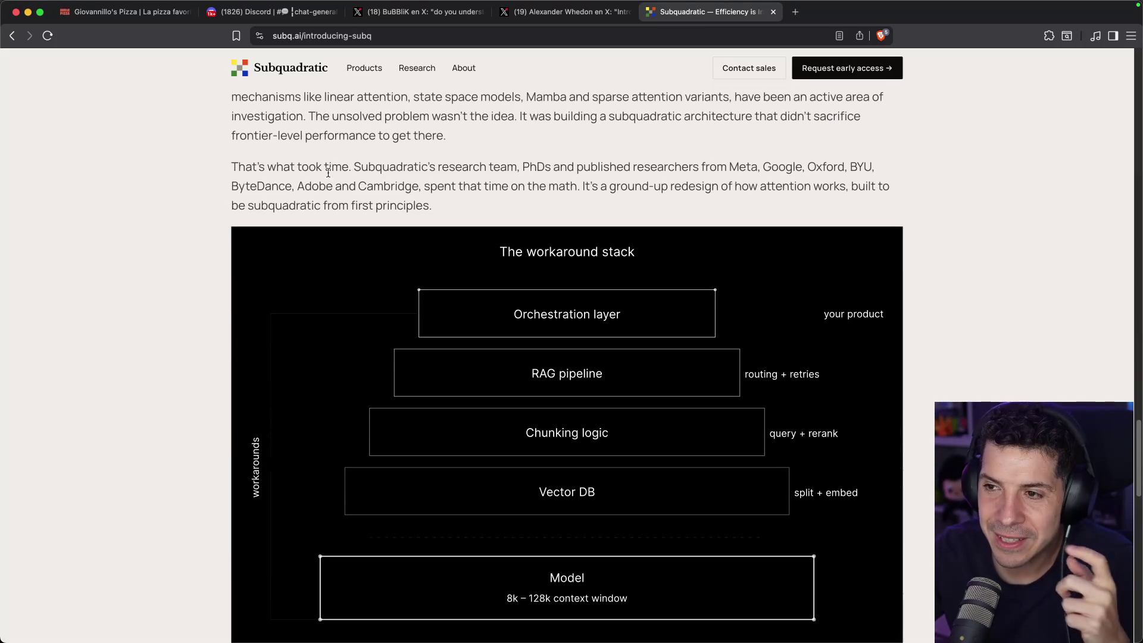
drag(394, 173, 521, 186)
click(521, 186)
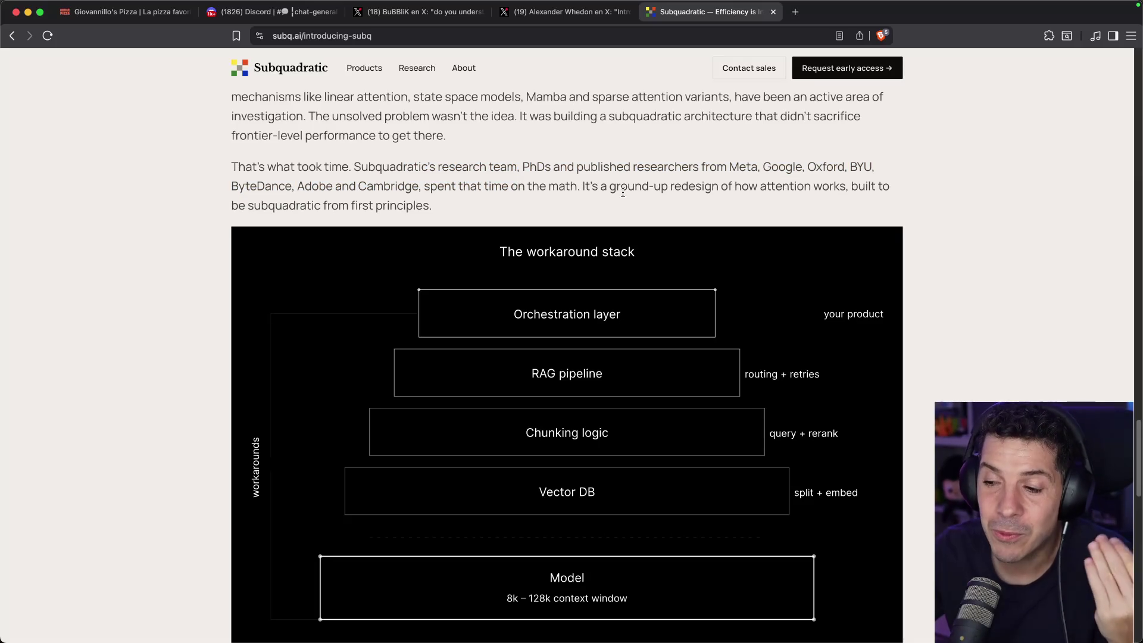
Read down to the $29M funding section and open the first listed investor's profile.
scroll(622, 191, down, 1)
scroll(622, 191, down, 2)
scroll(515, 222, down, 3)
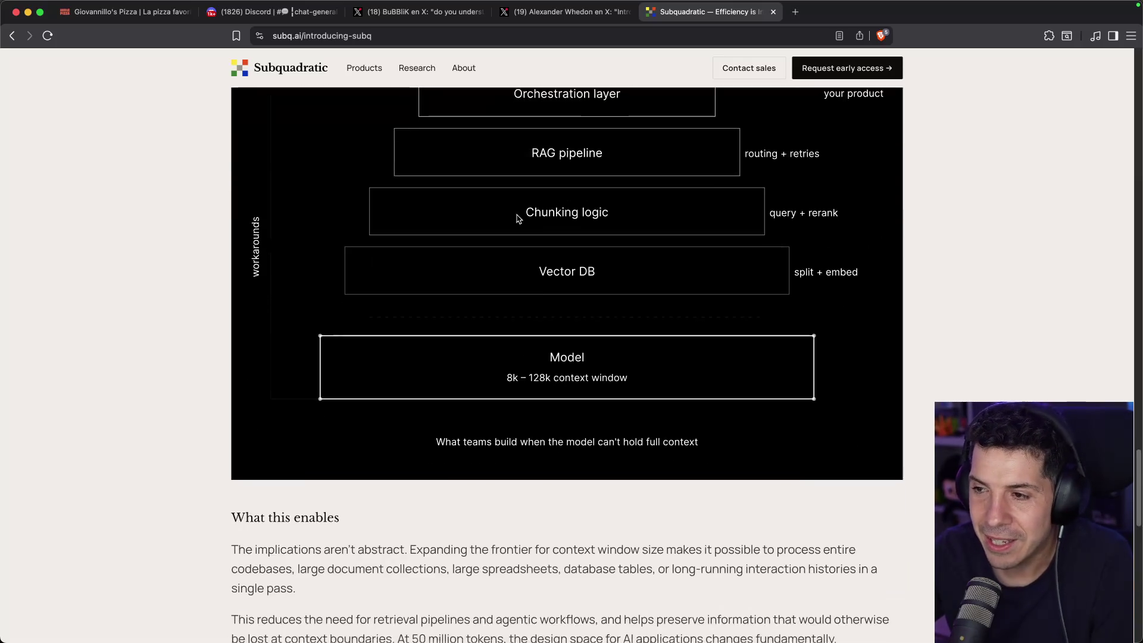
scroll(523, 227, up, 4)
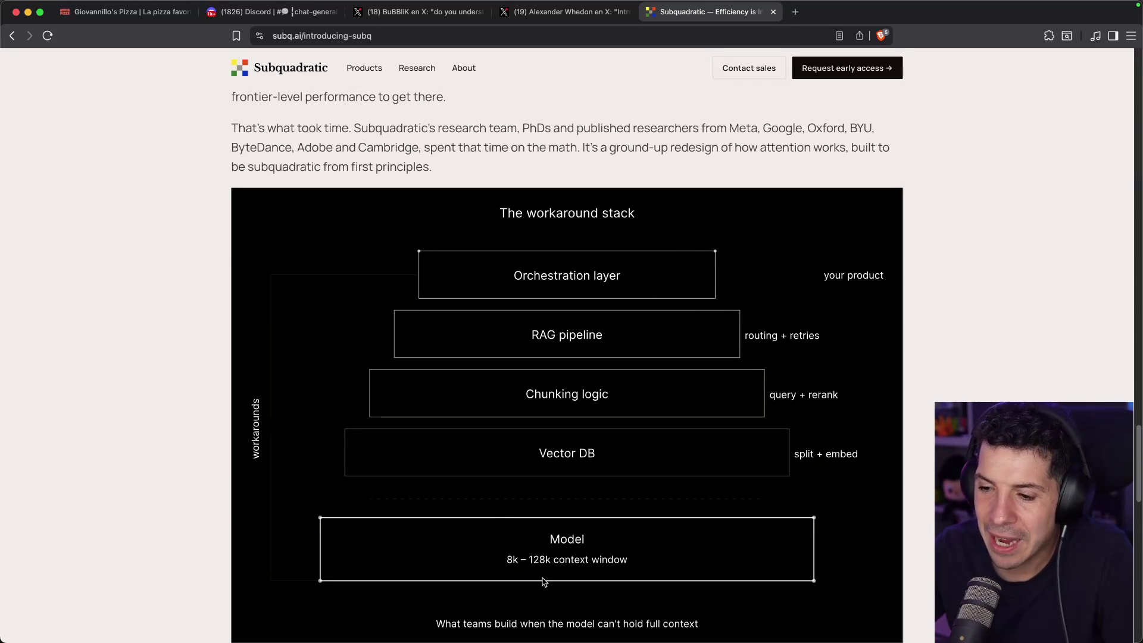
scroll(544, 582, down, 3)
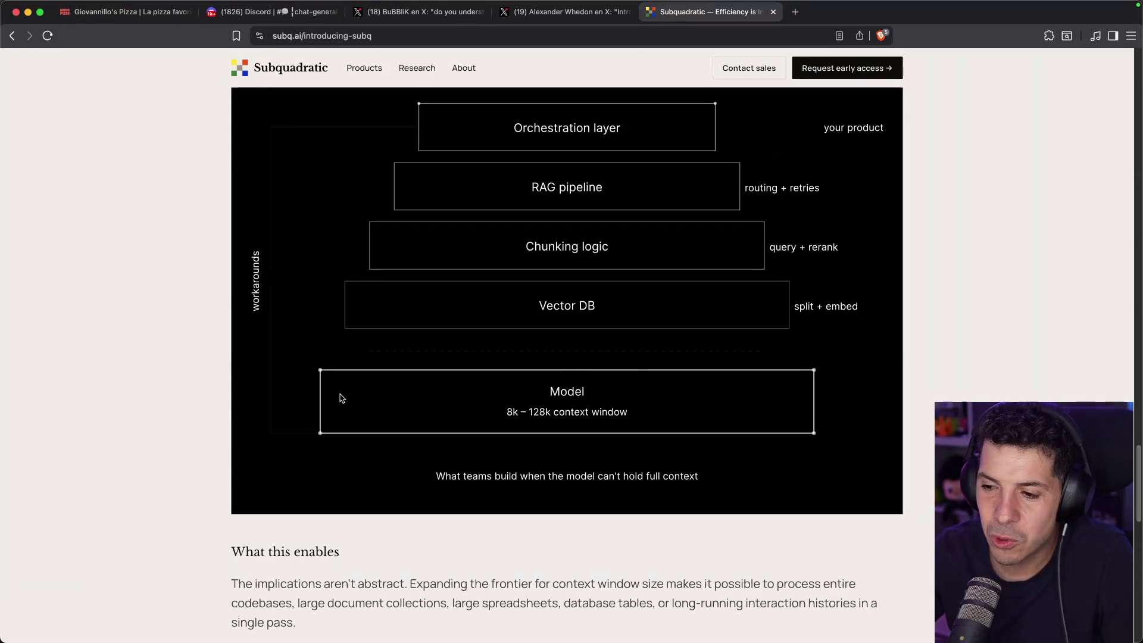
scroll(201, 283, down, 15)
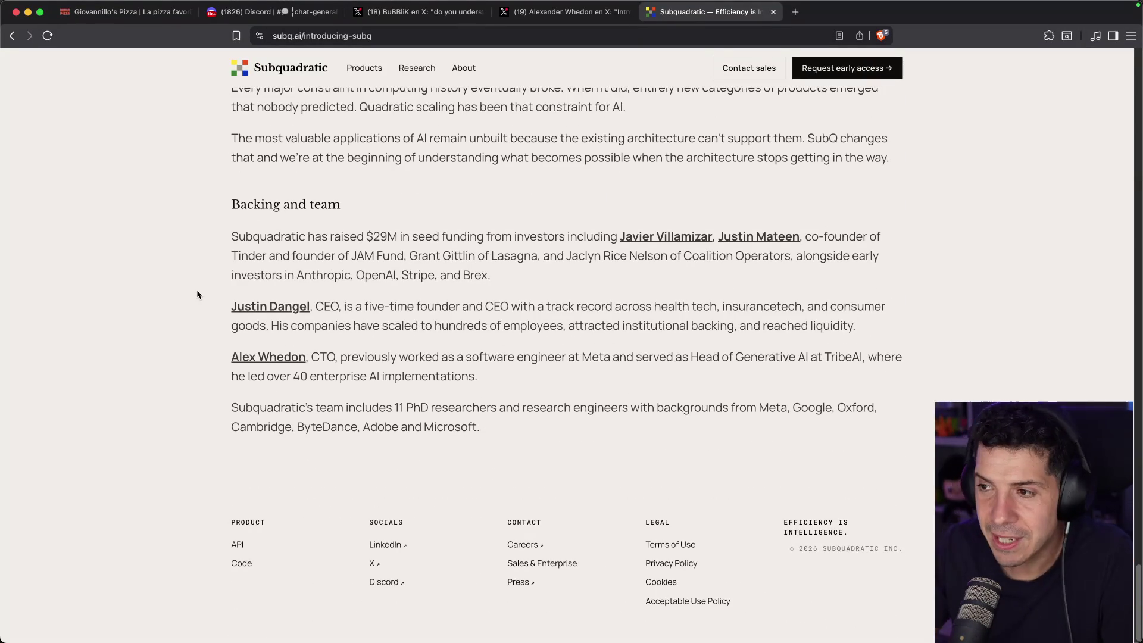
scroll(201, 298, up, 10)
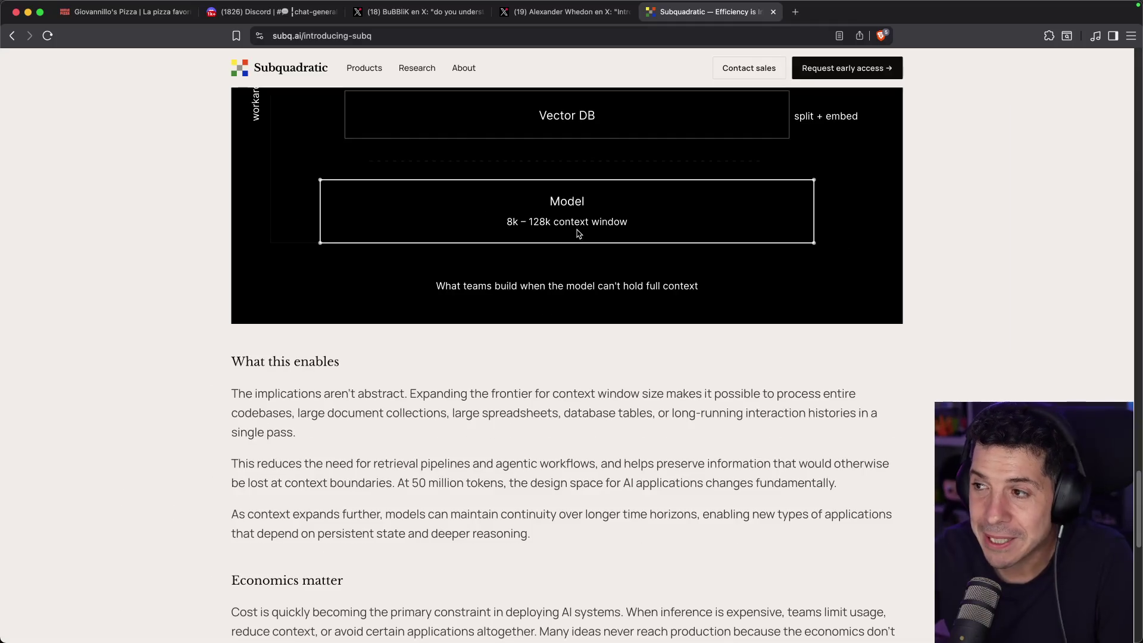
scroll(572, 235, up, 4)
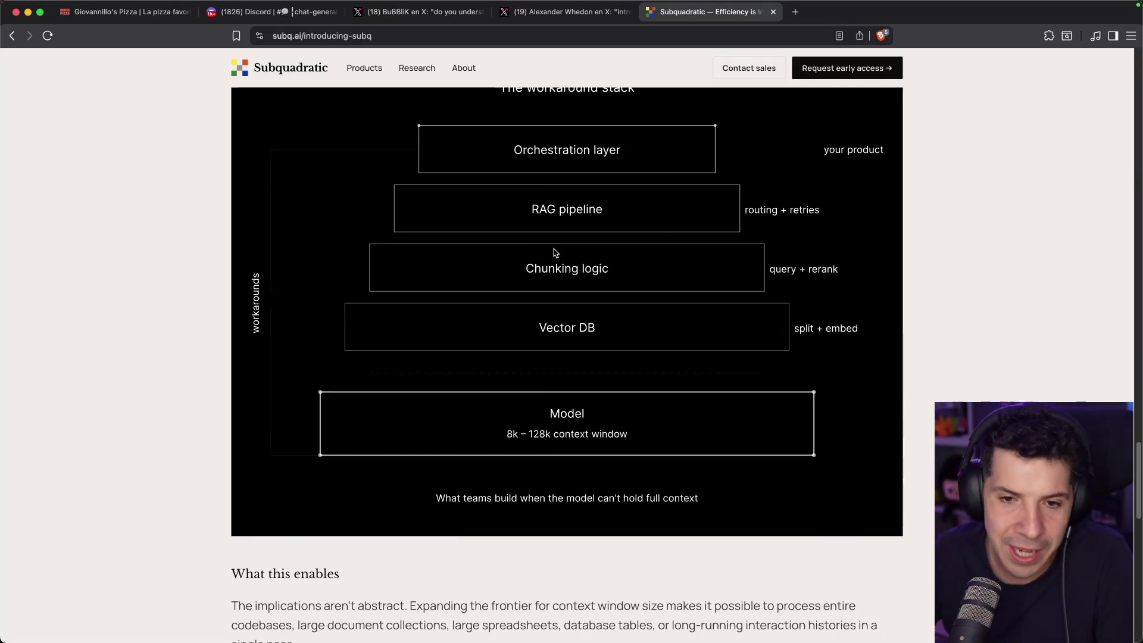
scroll(552, 251, down, 15)
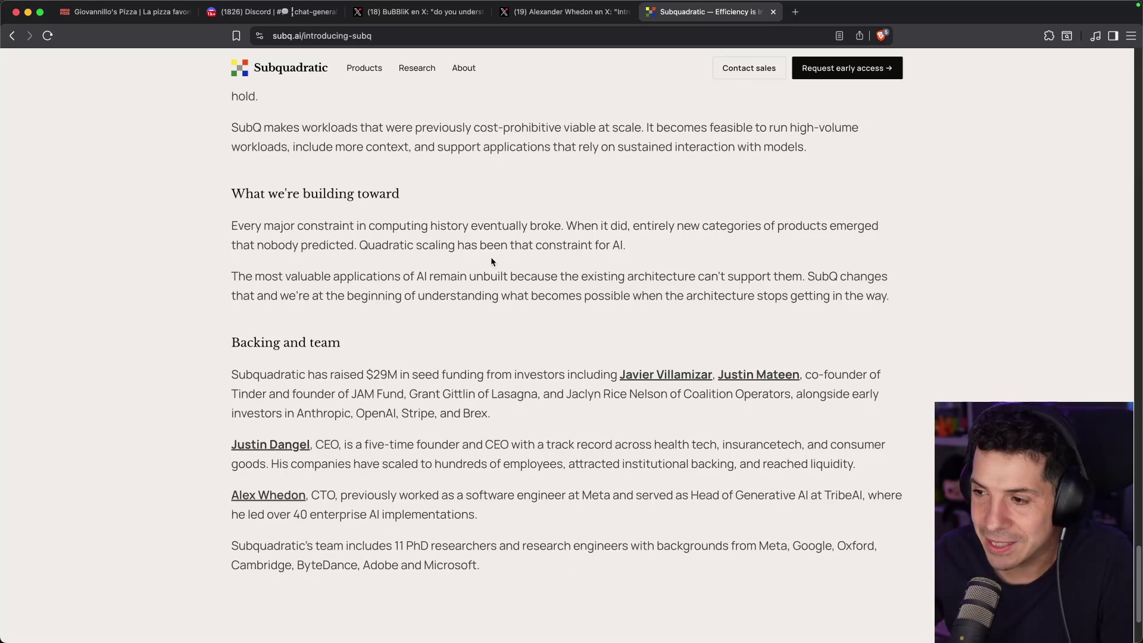
scroll(492, 262, down, 3)
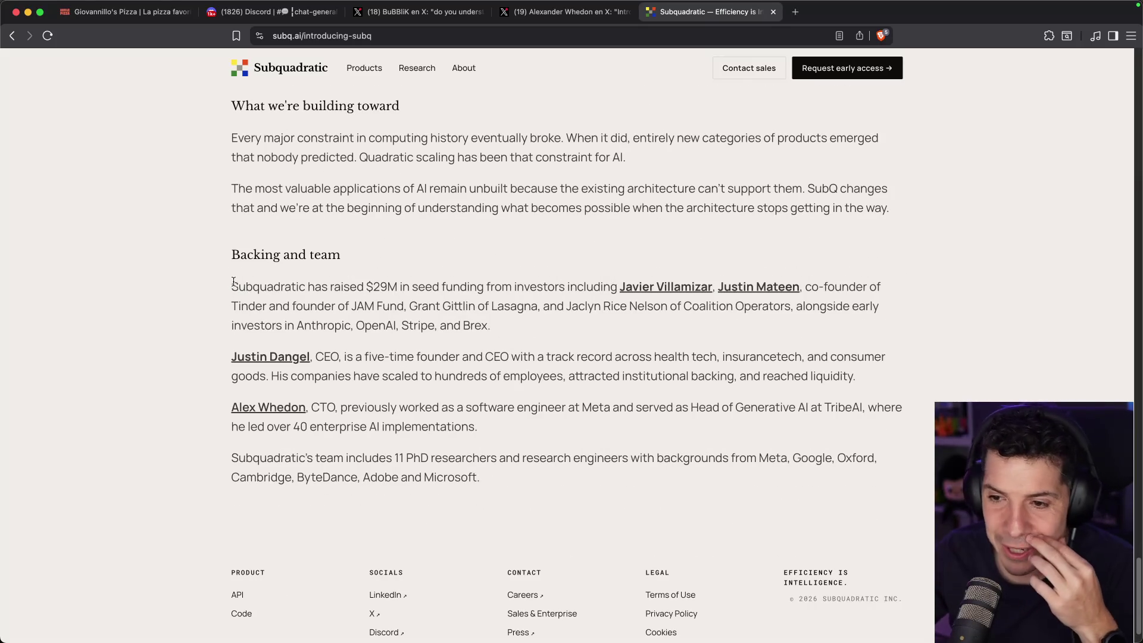
click(350, 298)
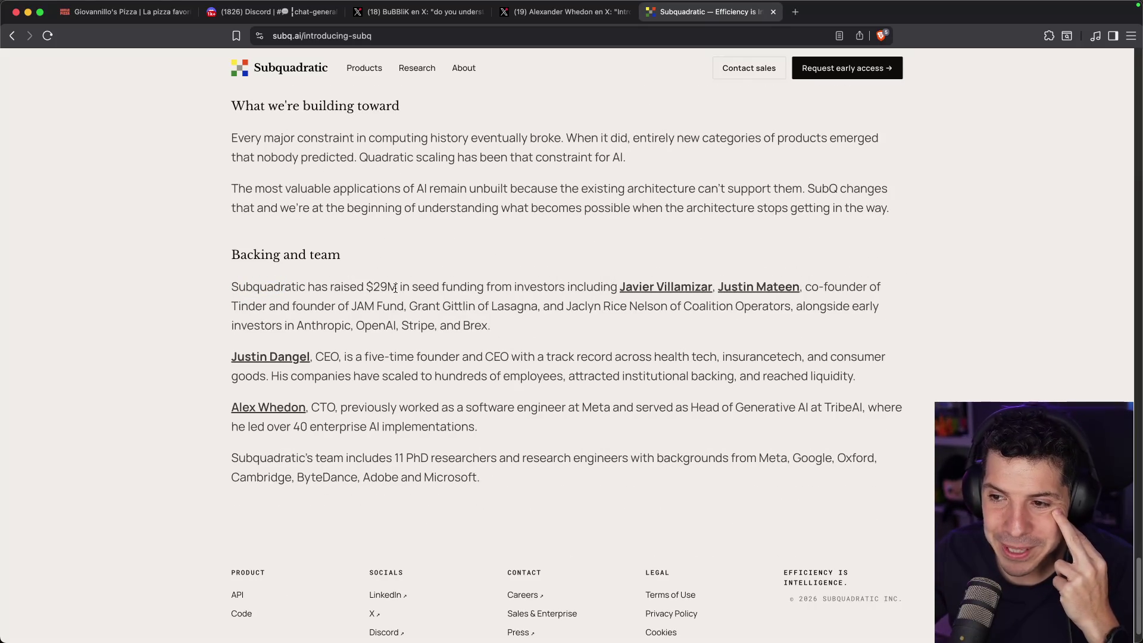
double_click(462, 283)
click(462, 284)
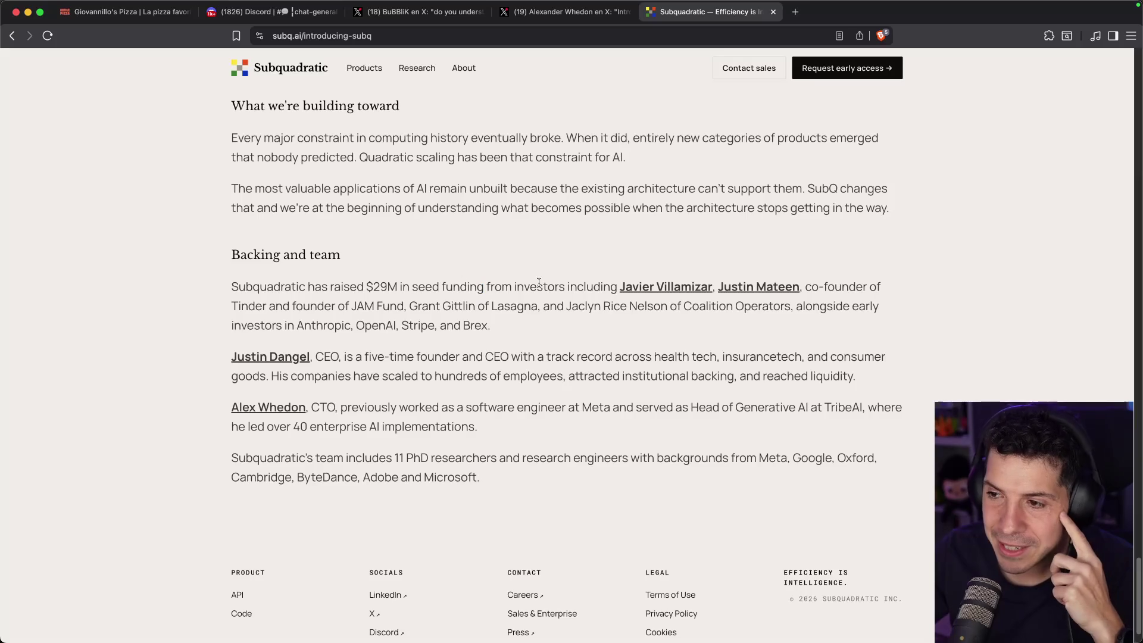
click(664, 291)
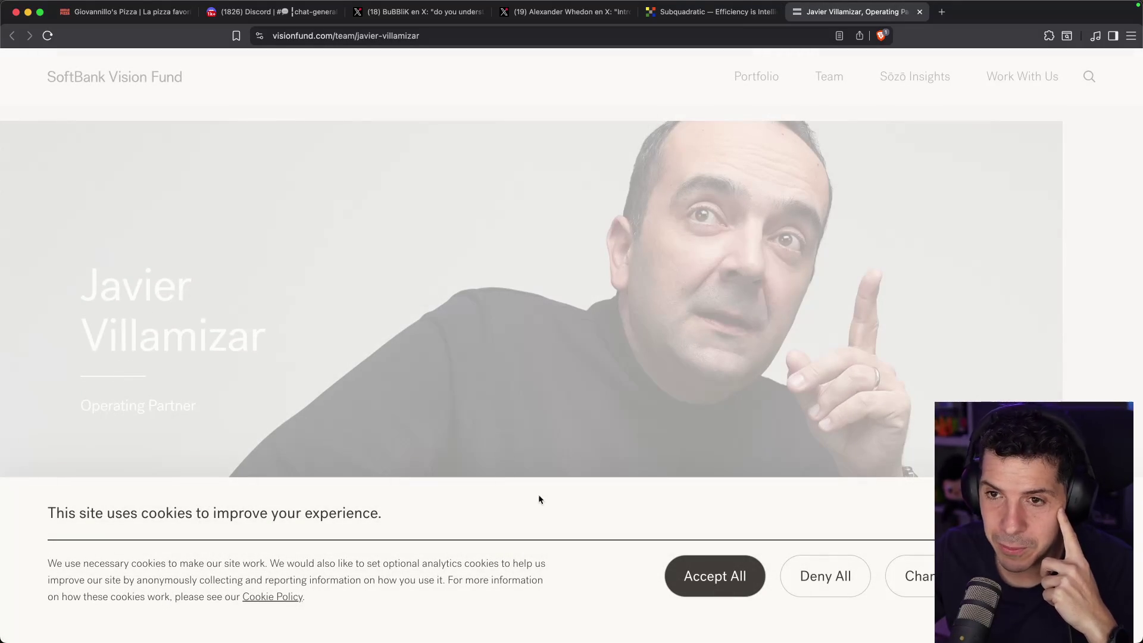
click(721, 574)
scroll(306, 347, down, 10)
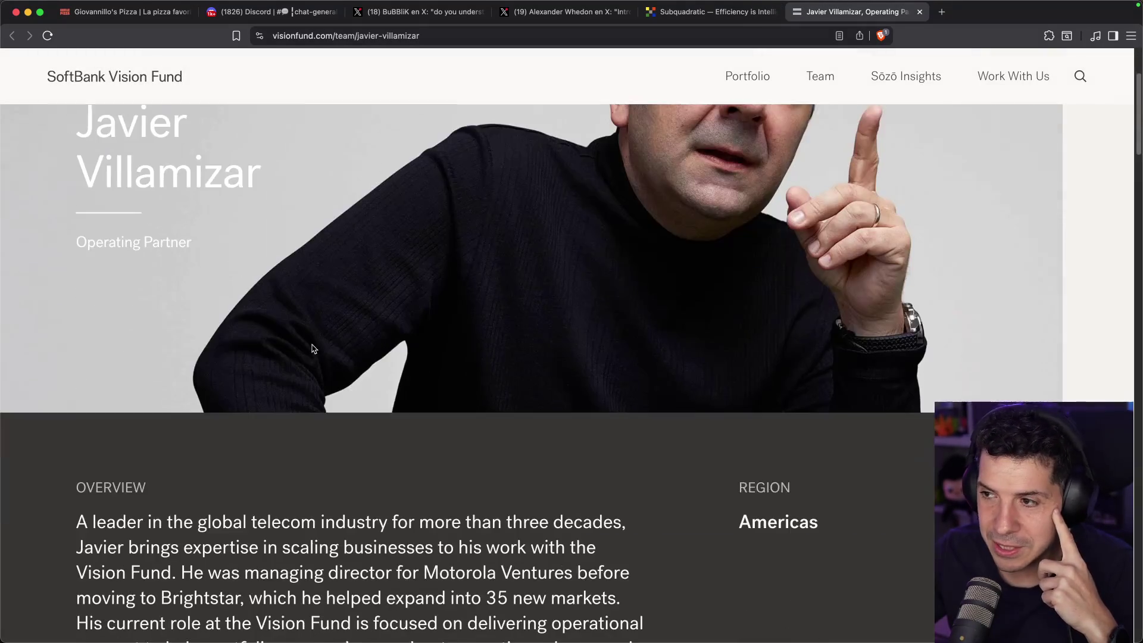
scroll(321, 334, down, 15)
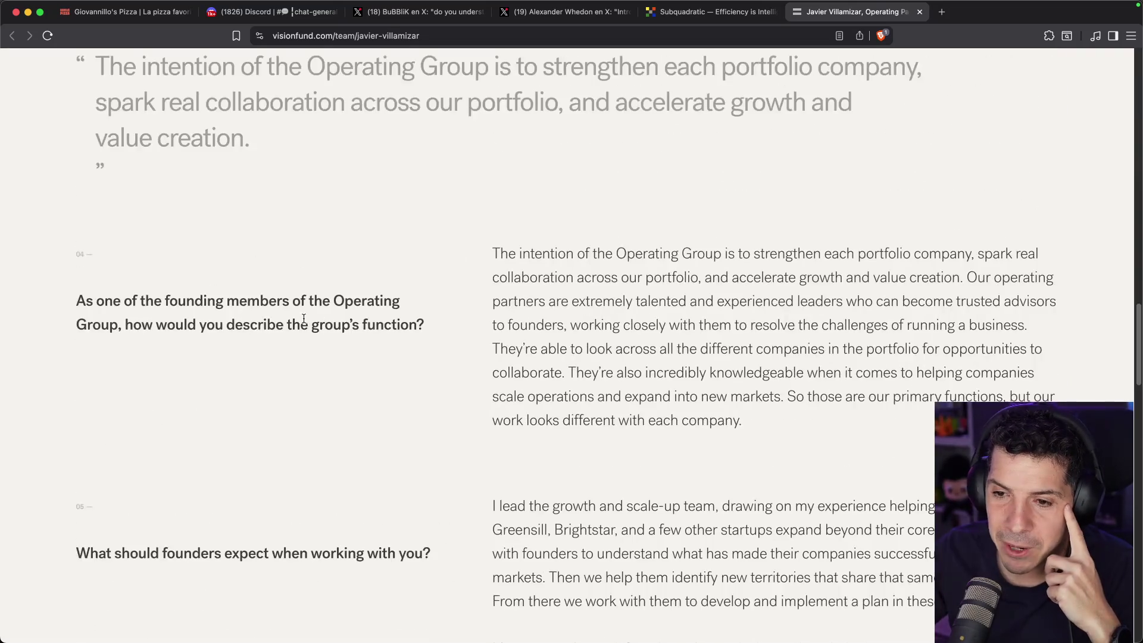
scroll(309, 319, down, 15)
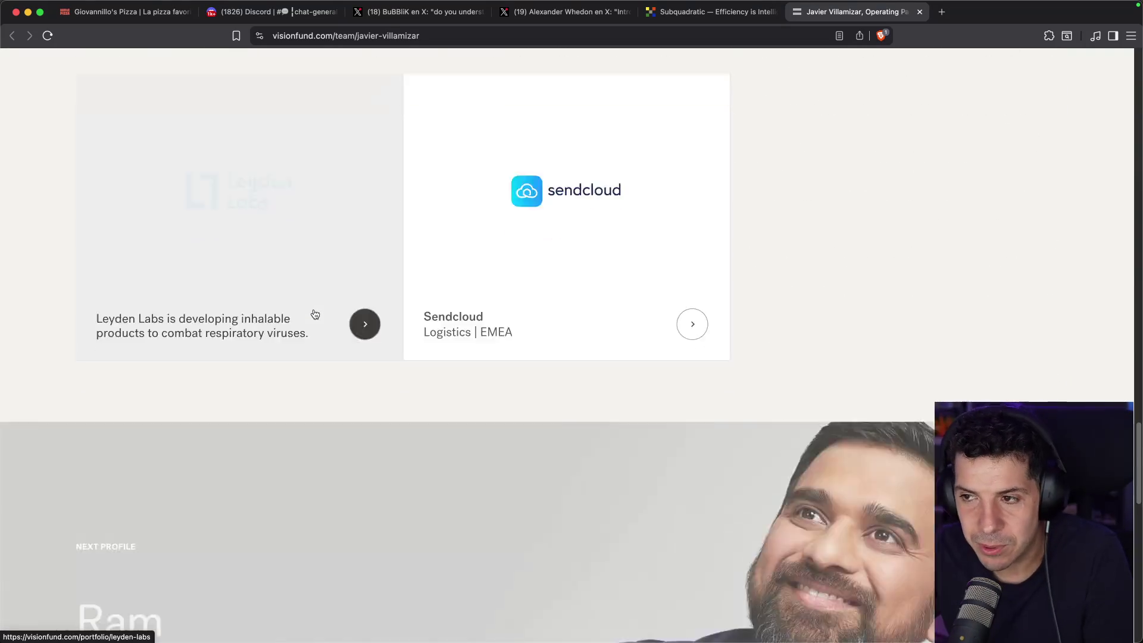
scroll(325, 309, down, 5)
key(super+w)
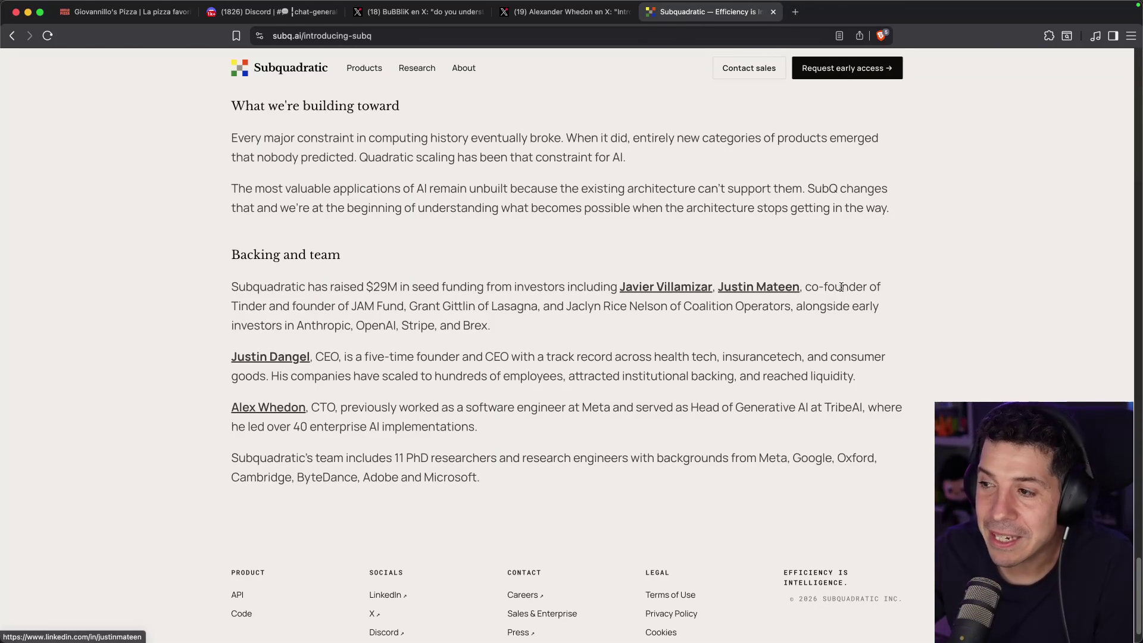
Highlight the passage about the Tinder co-founder on the SubQ team.
drag(240, 300, 339, 305)
click(346, 303)
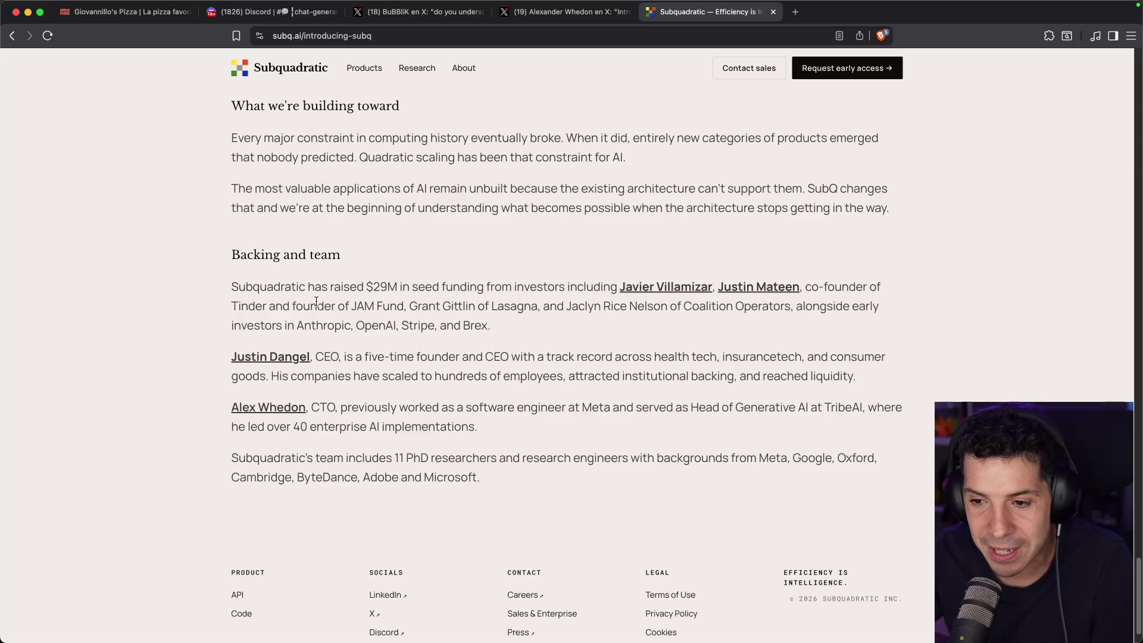
scroll(316, 301, down, 1)
scroll(357, 301, up, 15)
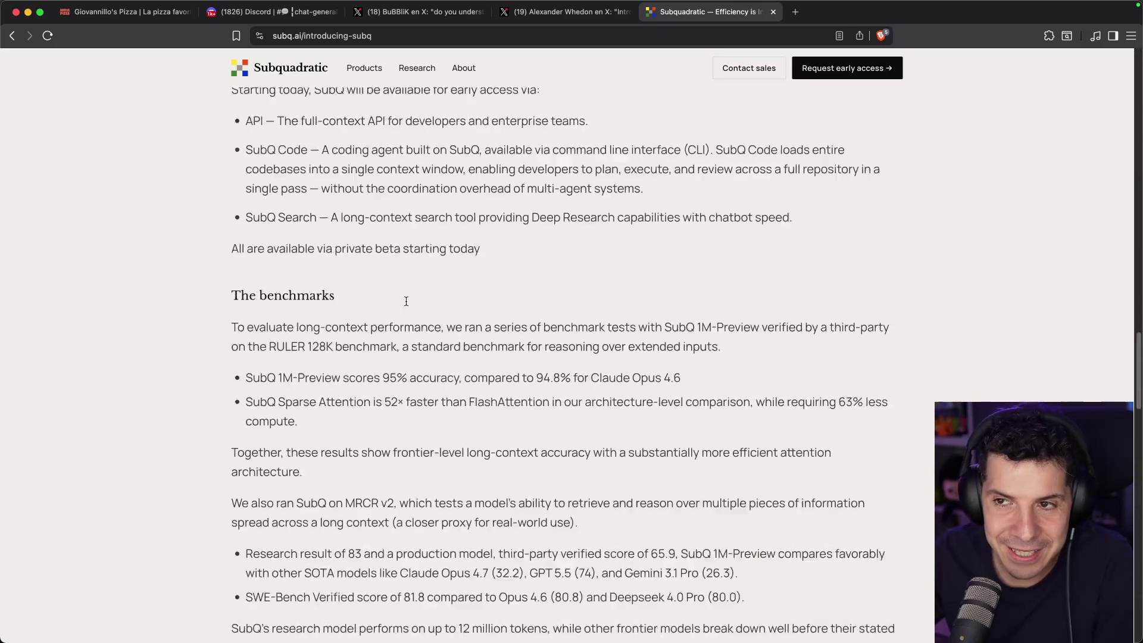
scroll(406, 301, up, 5)
Jump to subq.ai's Products section, open the SubQ Code access request, then return to products.
click(381, 67)
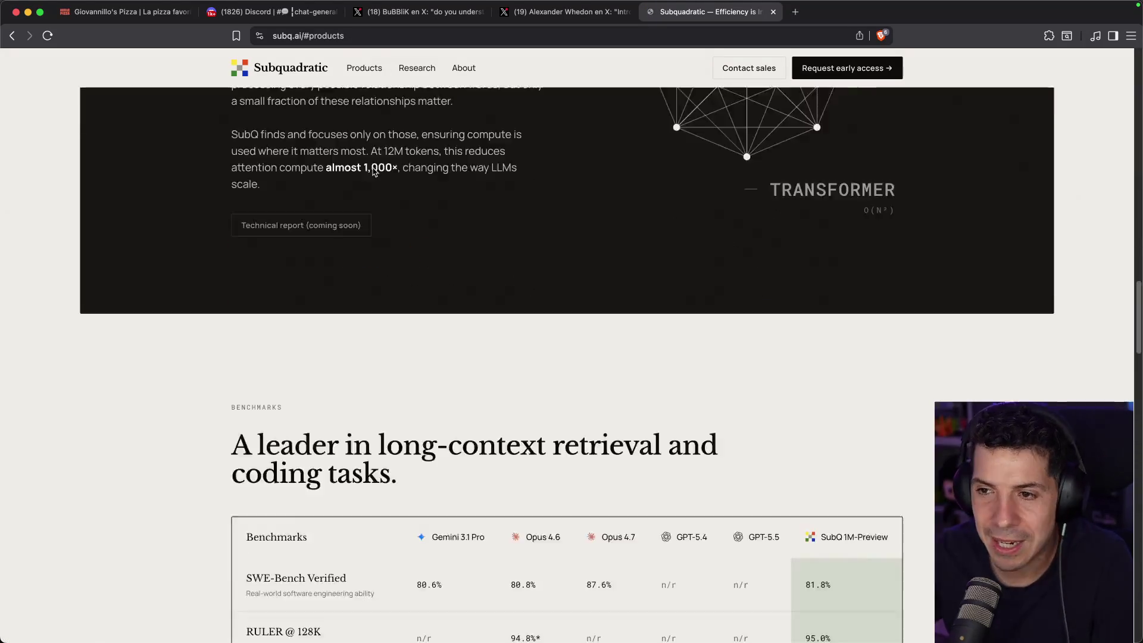
scroll(286, 238, up, 8)
scroll(269, 234, down, 8)
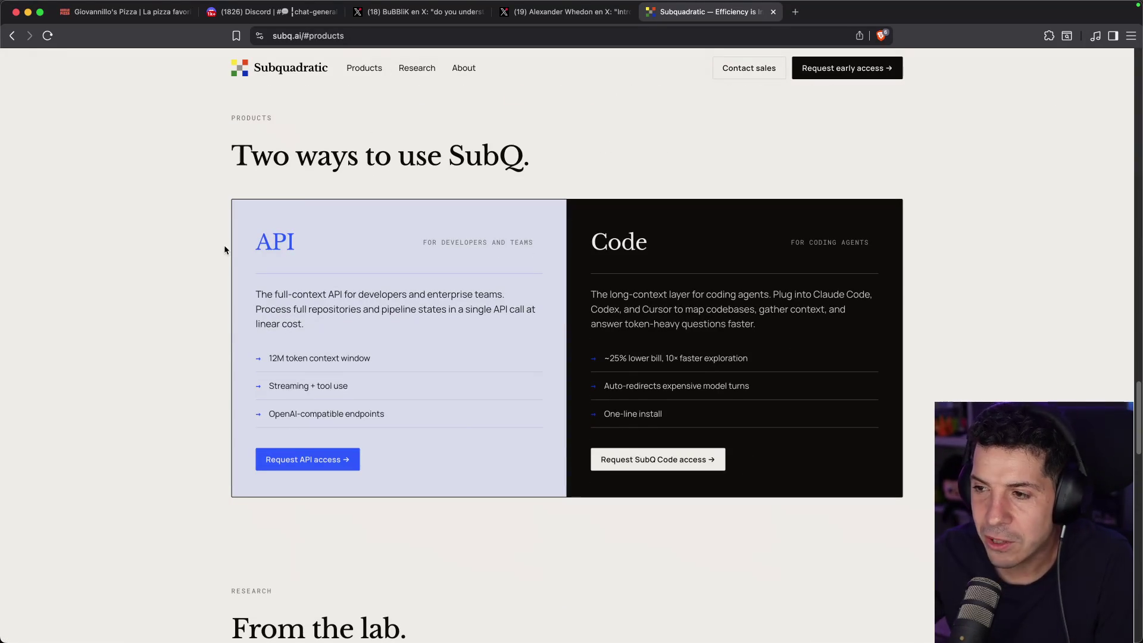
scroll(685, 389, down, 2)
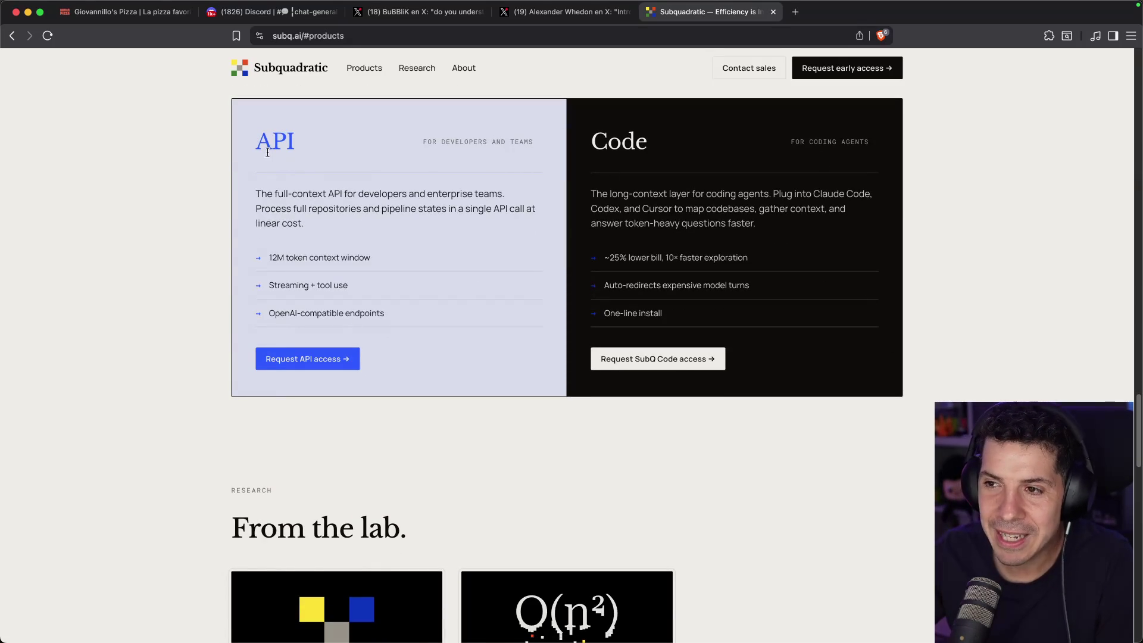
click(657, 360)
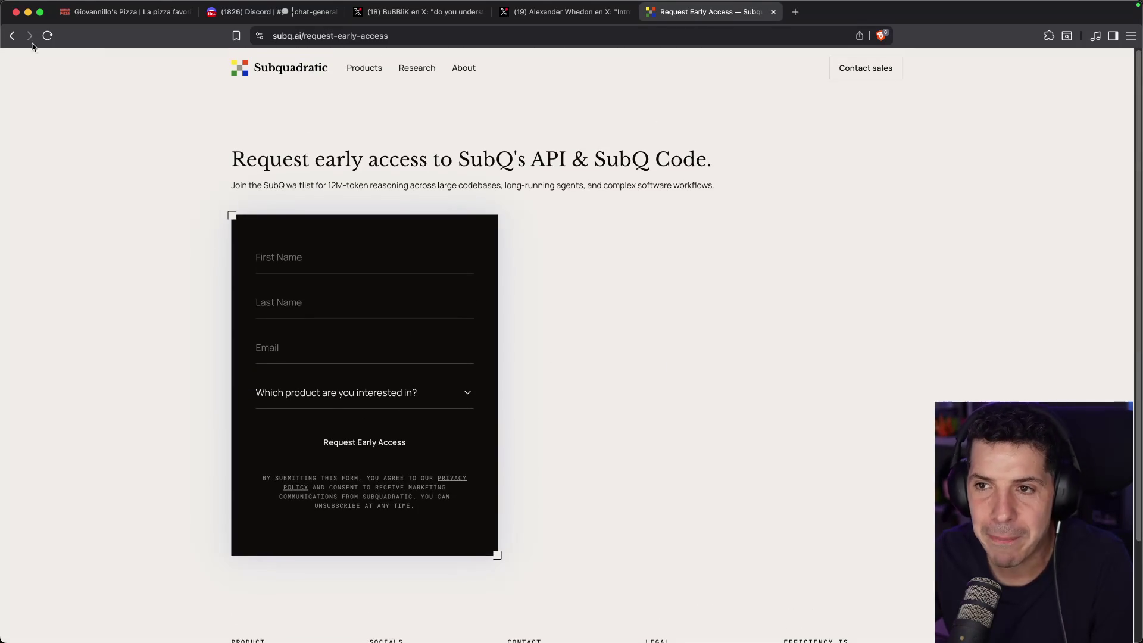
click(10, 37)
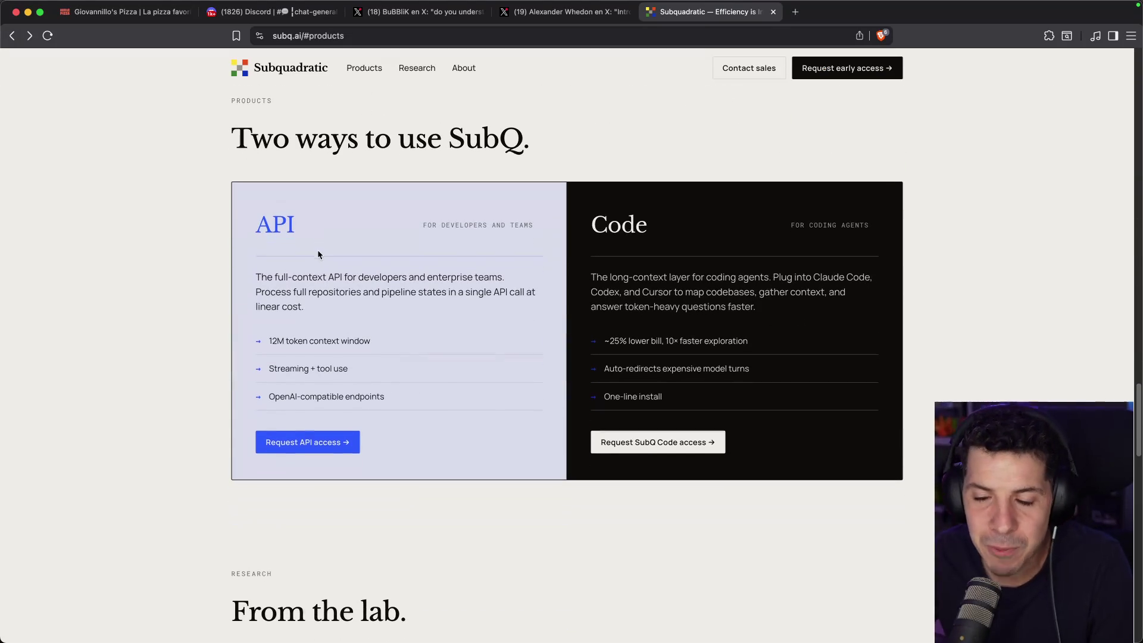
scroll(303, 239, up, 10)
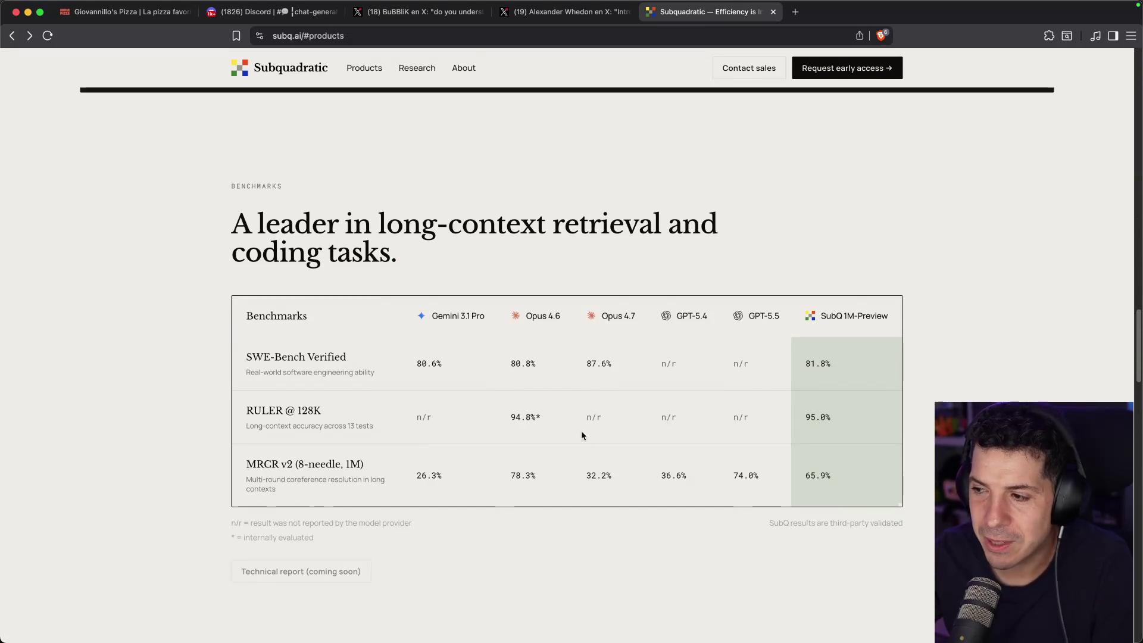
Review the benchmarks table, then scroll up to the 12M tokens, 150 tokens/s, 1/5 cost stats.
scroll(802, 519, down, 3)
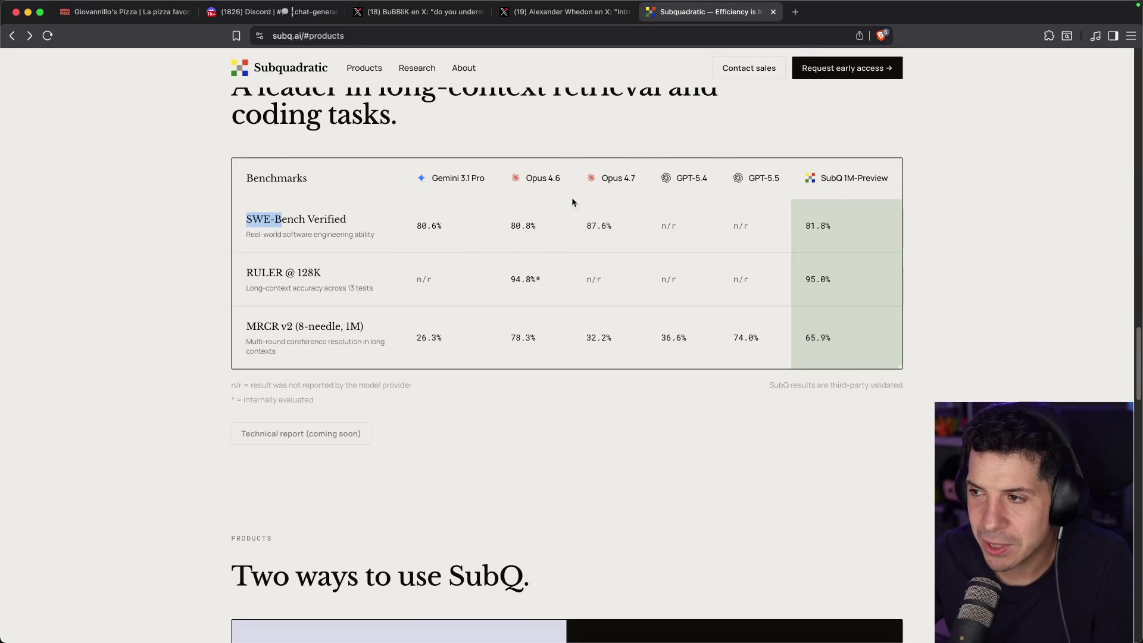
scroll(341, 252, up, 1)
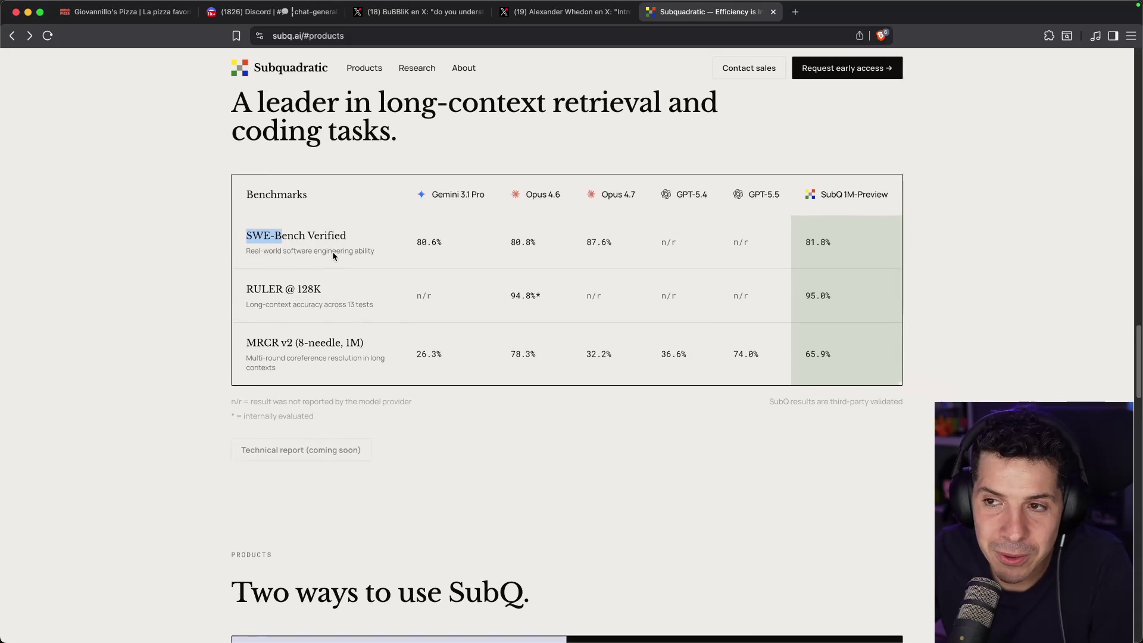
scroll(333, 256, down, 1)
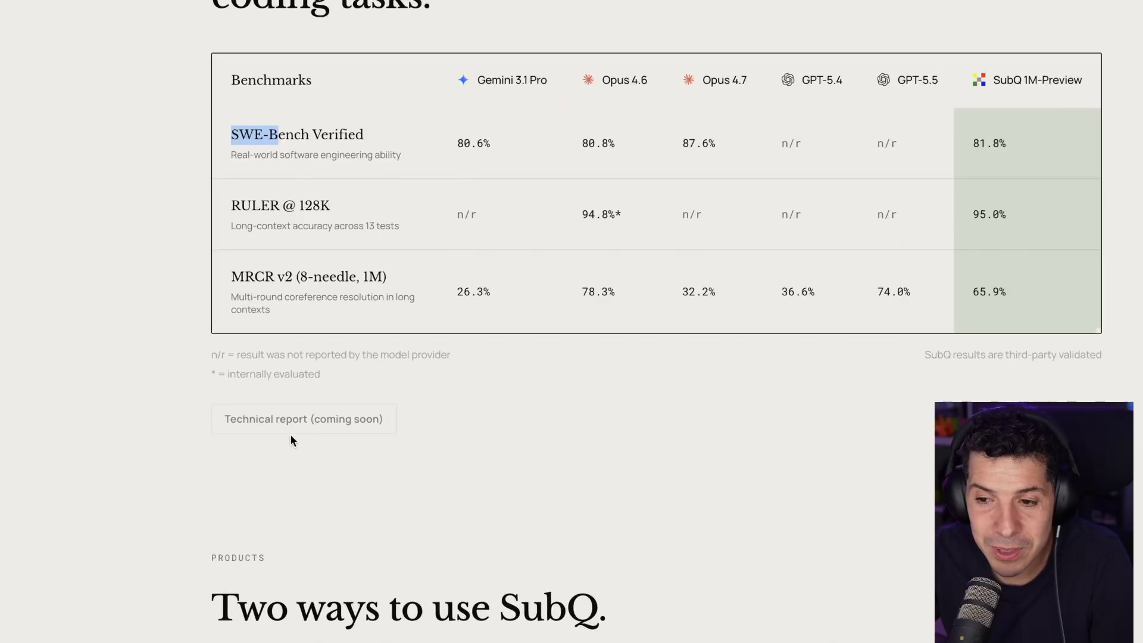
scroll(292, 438, up, 10)
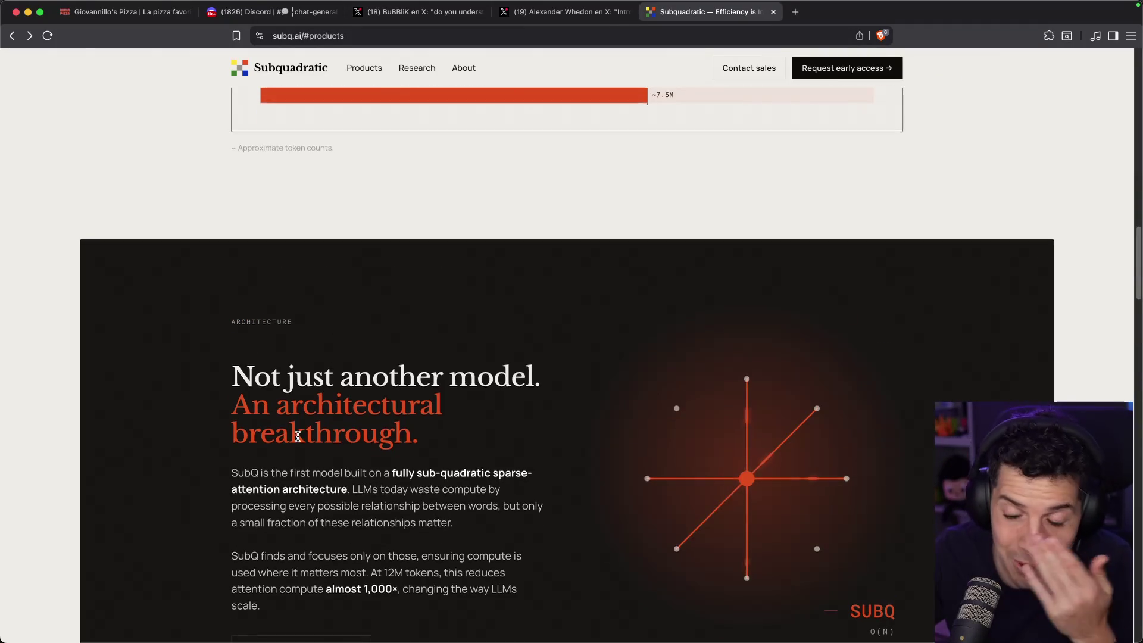
scroll(301, 441, up, 5)
scroll(302, 441, up, 8)
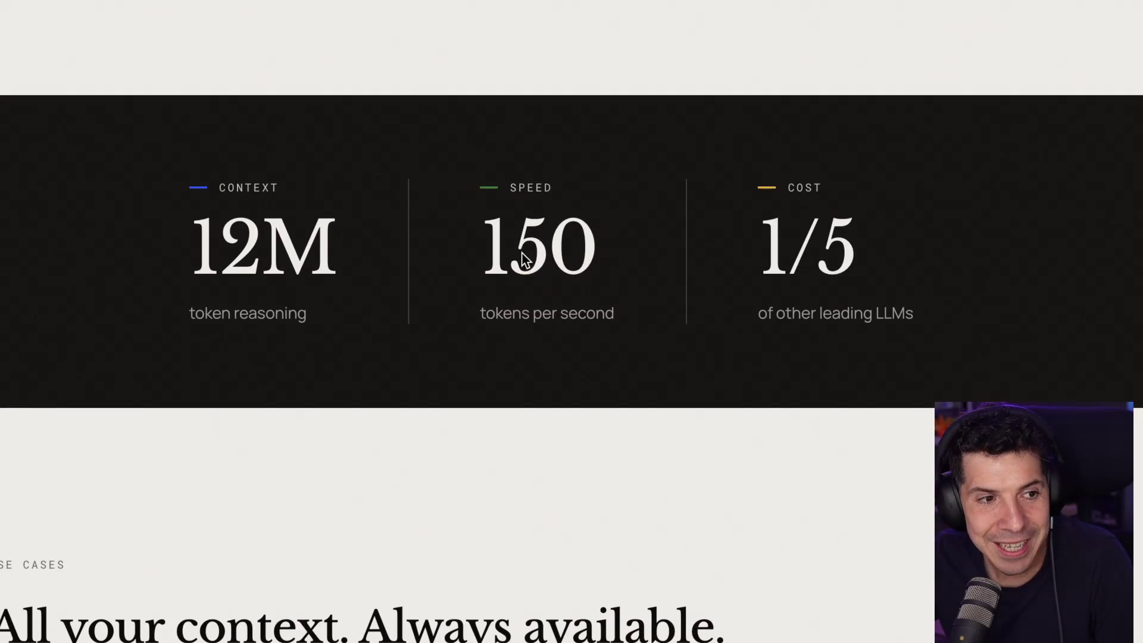
drag(535, 261, 586, 258)
click(621, 232)
drag(770, 231, 866, 240)
click(865, 240)
drag(802, 307, 914, 310)
click(899, 307)
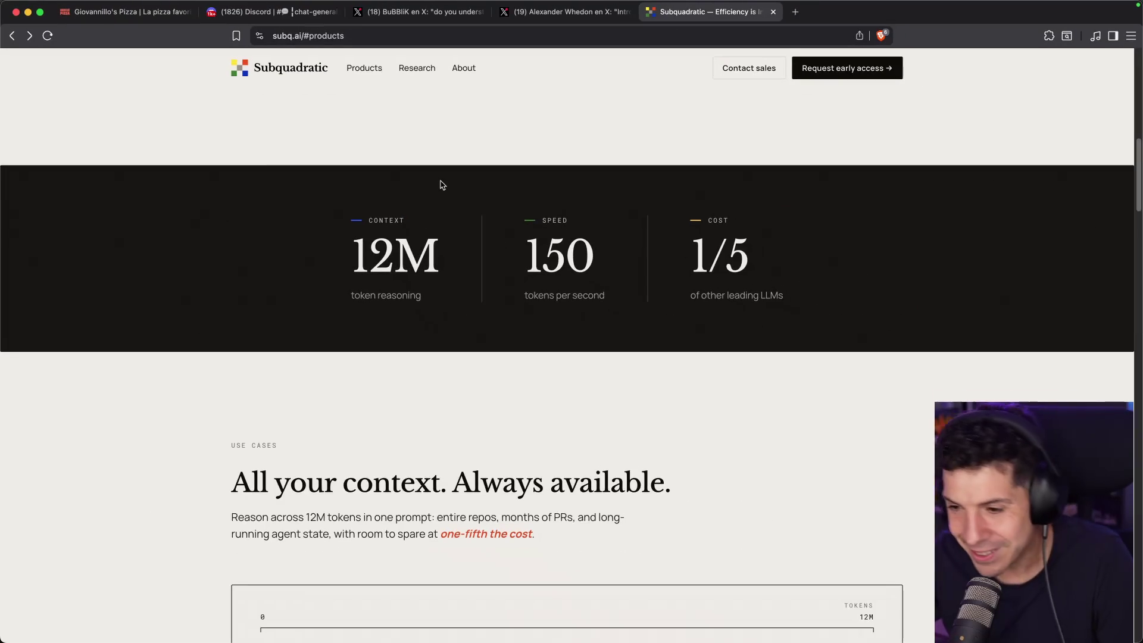
scroll(275, 212, down, 6)
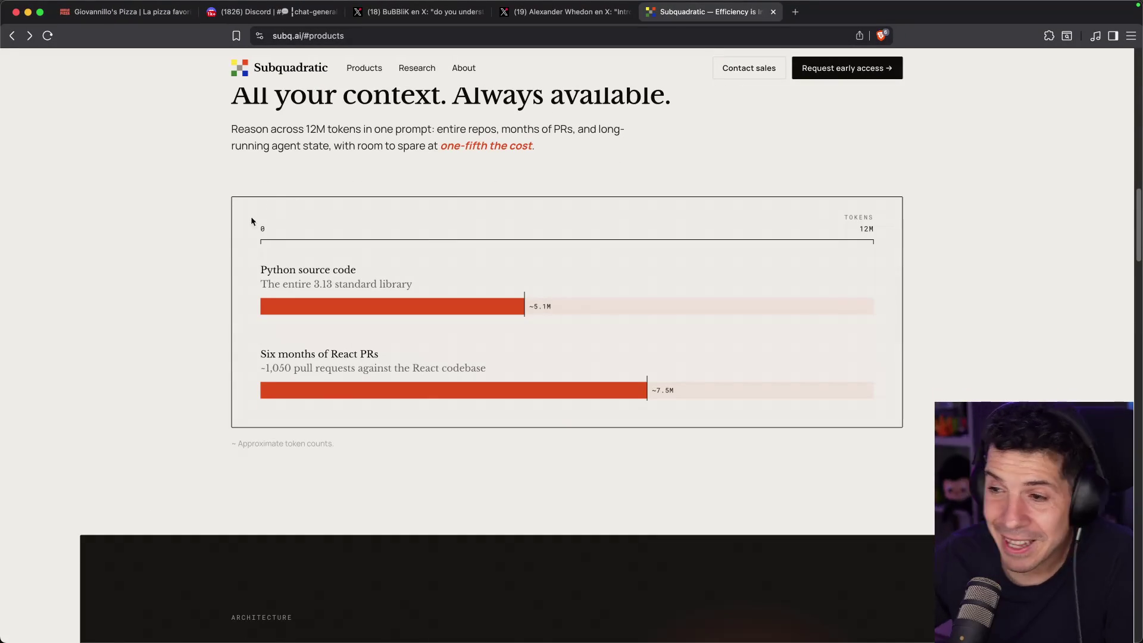
scroll(262, 244, down, 1)
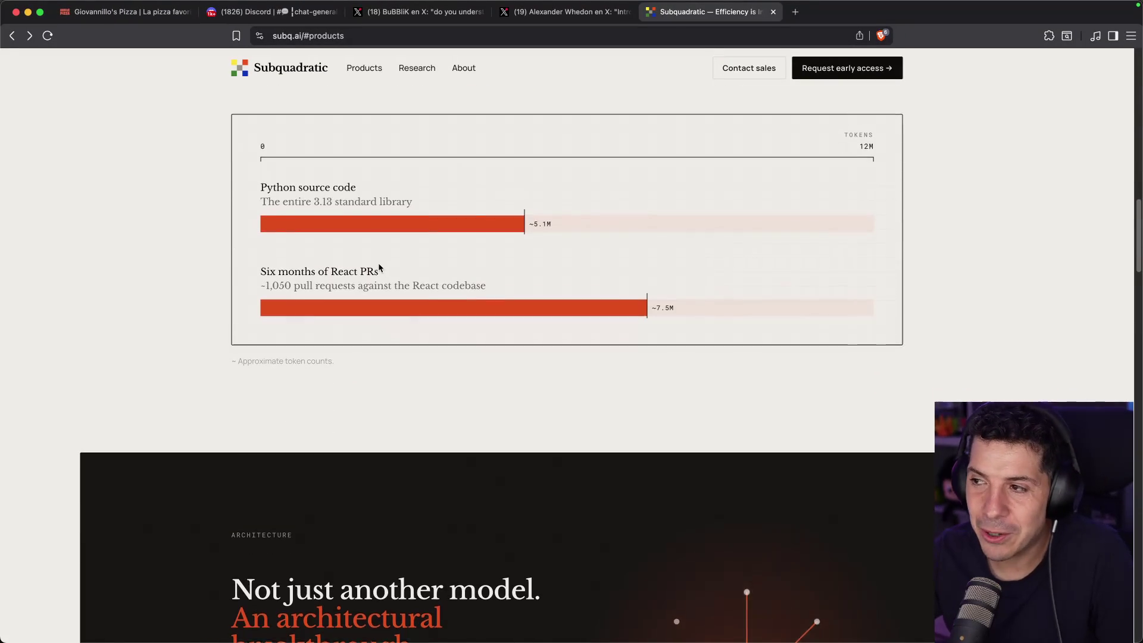
scroll(381, 266, up, 1)
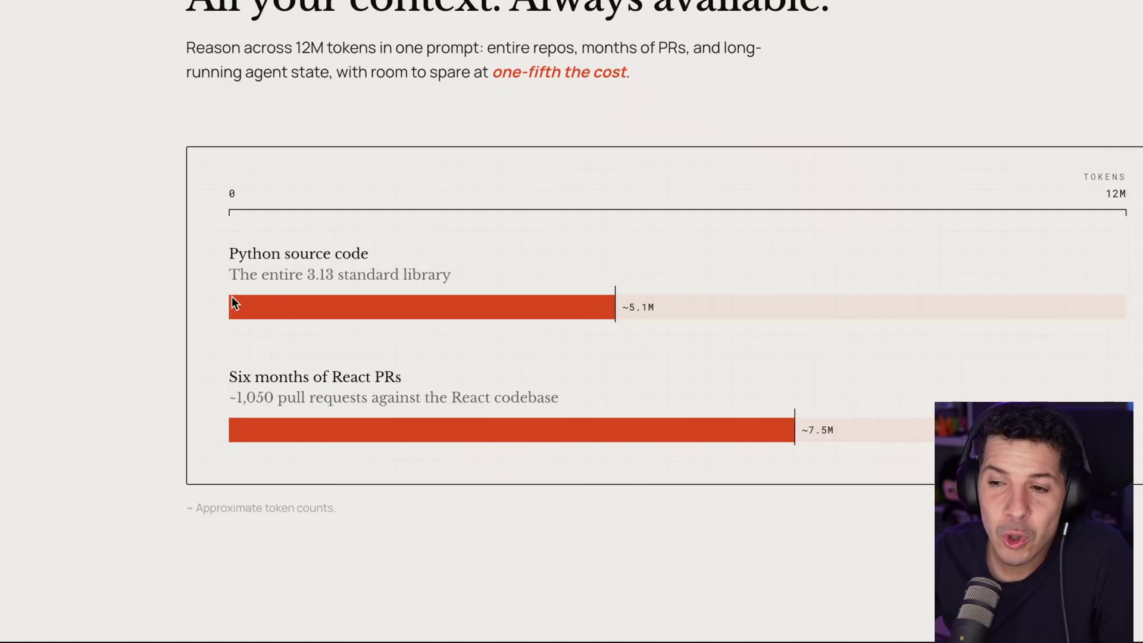
drag(267, 282, 350, 283)
click(361, 256)
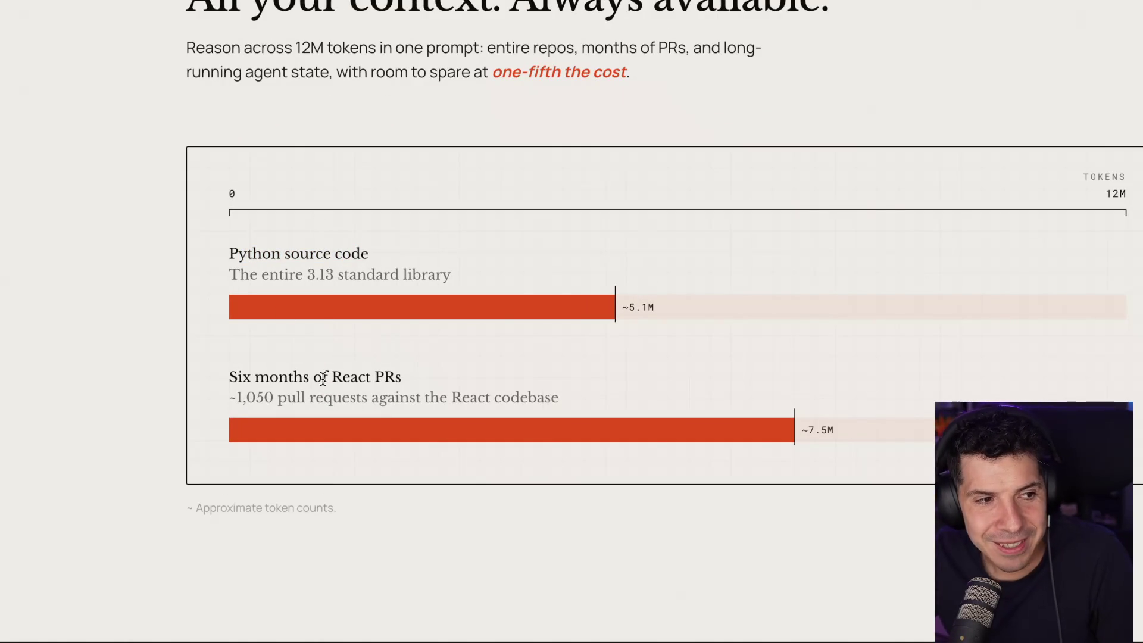
mouse_move(255, 377)
mouse_down()
mouse_move(326, 381)
mouse_move(290, 397)
mouse_move(309, 394)
mouse_up()
click(388, 375)
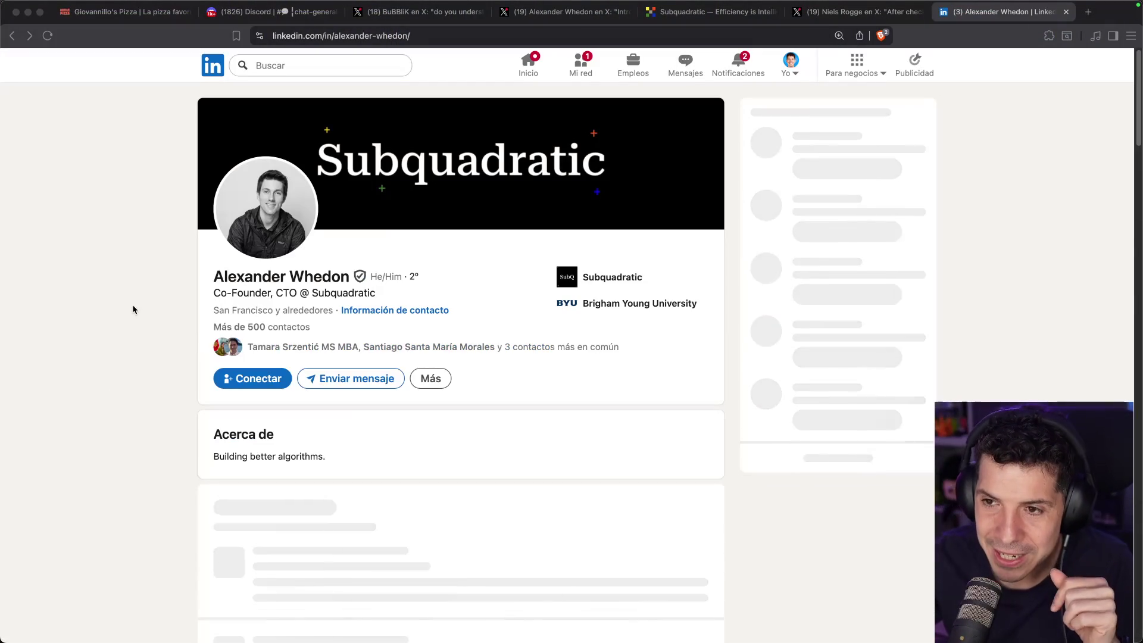
Open the co-founder's full list of all 16 experiences on LinkedIn.
scroll(134, 306, down, 10)
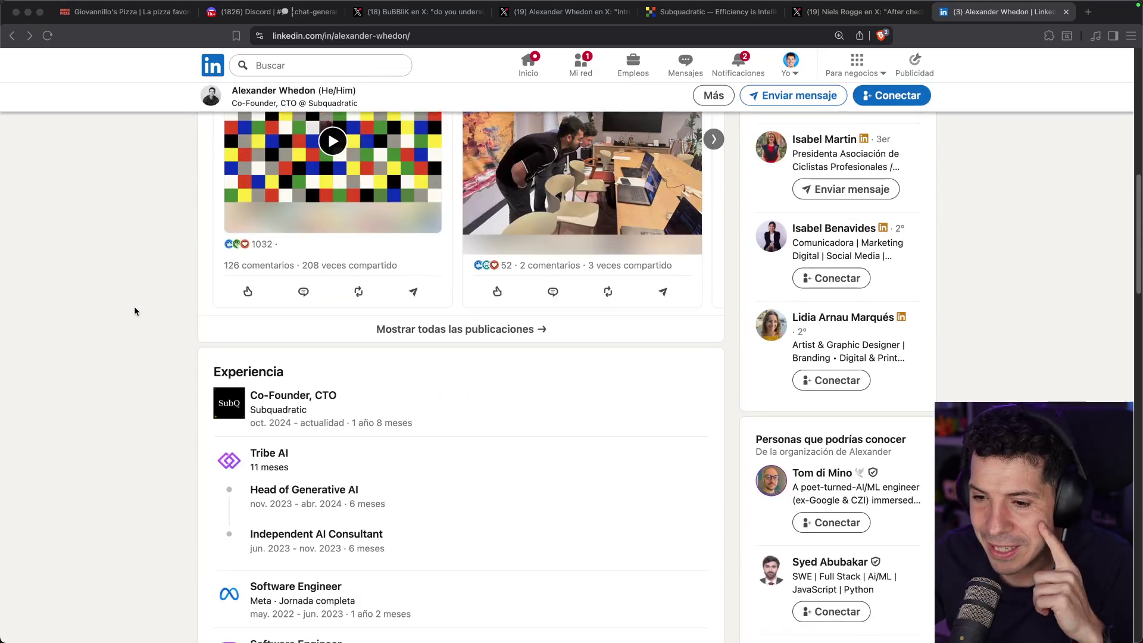
scroll(459, 535, down, 1)
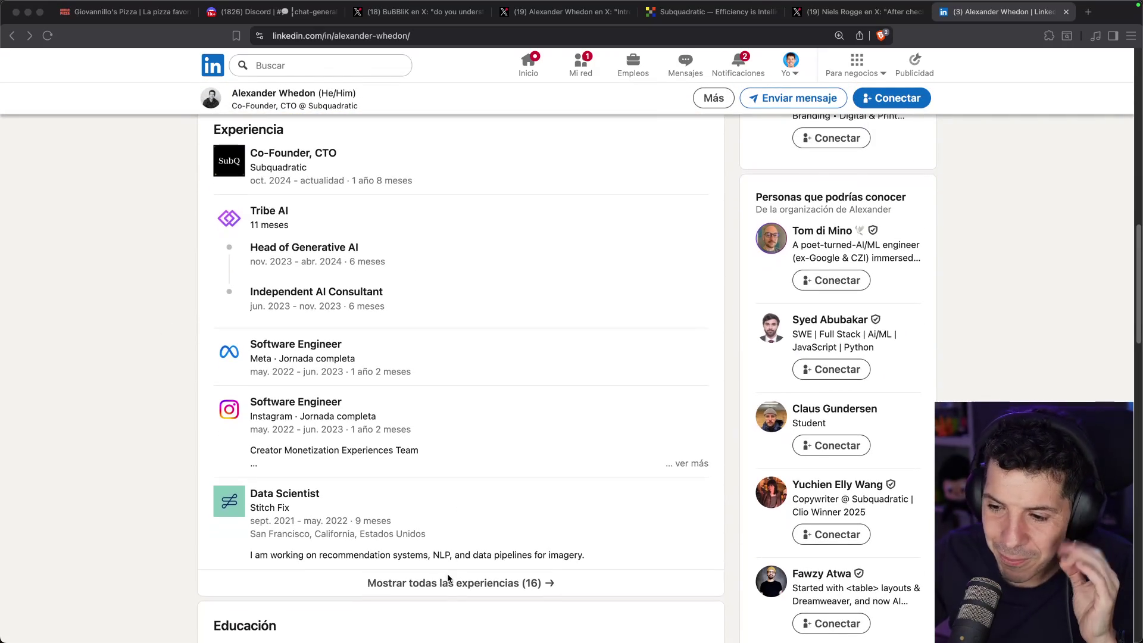
click(435, 584)
scroll(107, 259, down, 15)
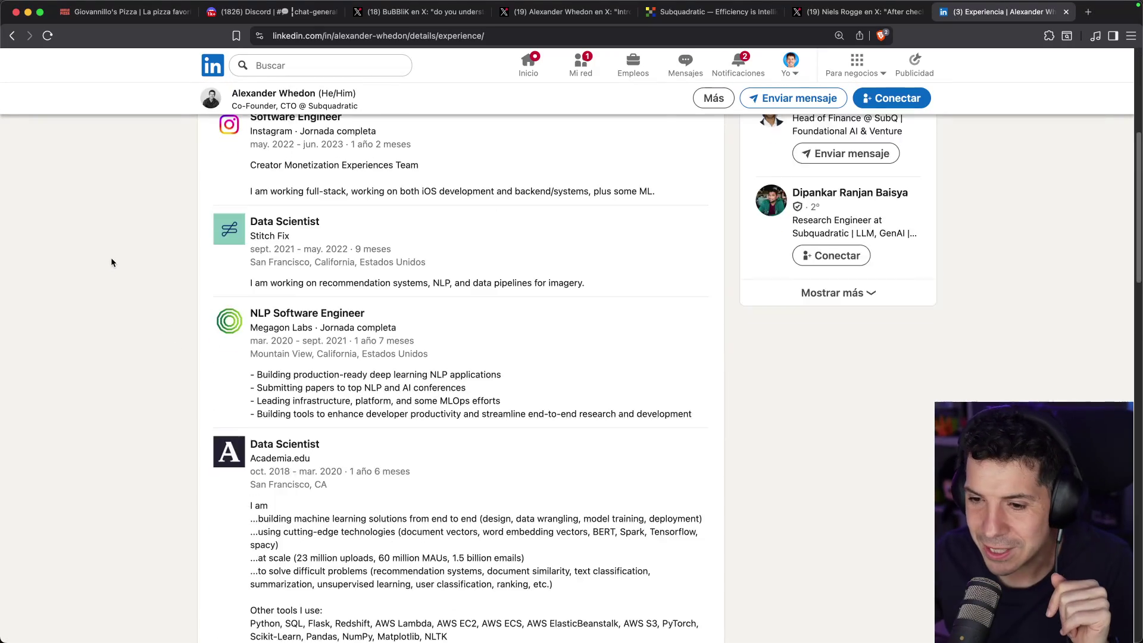
scroll(130, 248, up, 15)
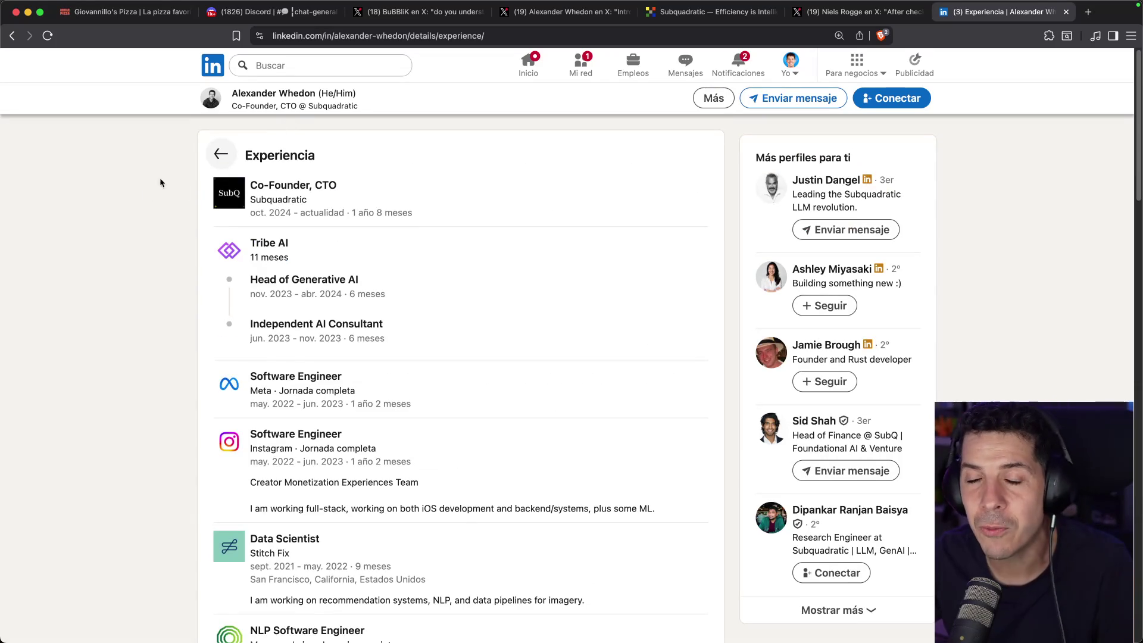
scroll(211, 253, down, 8)
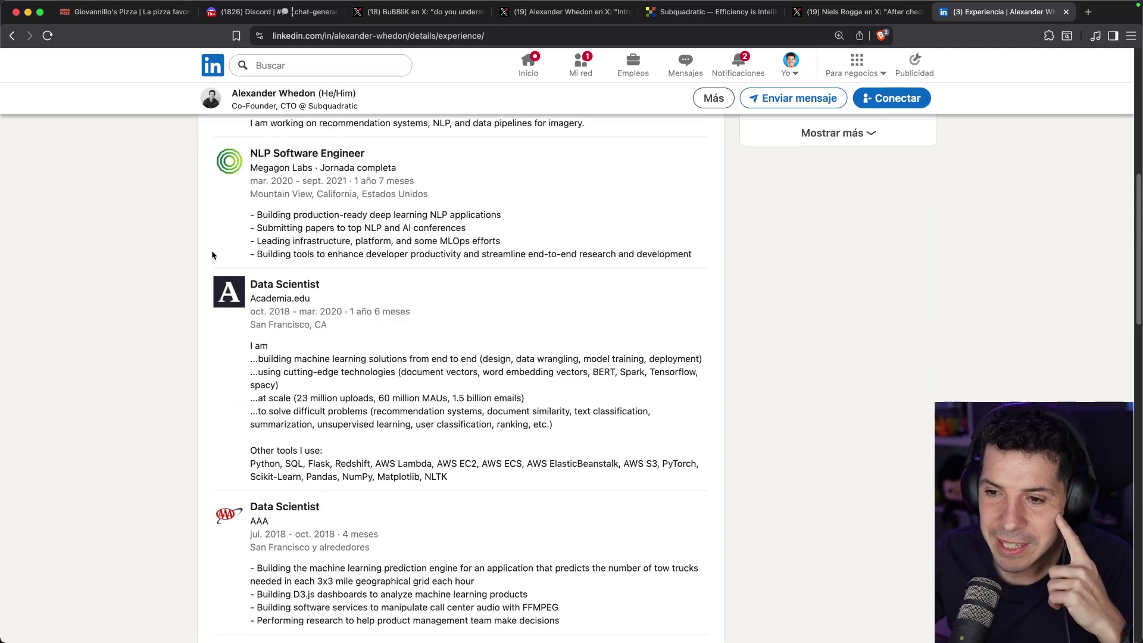
scroll(218, 243, down, 20)
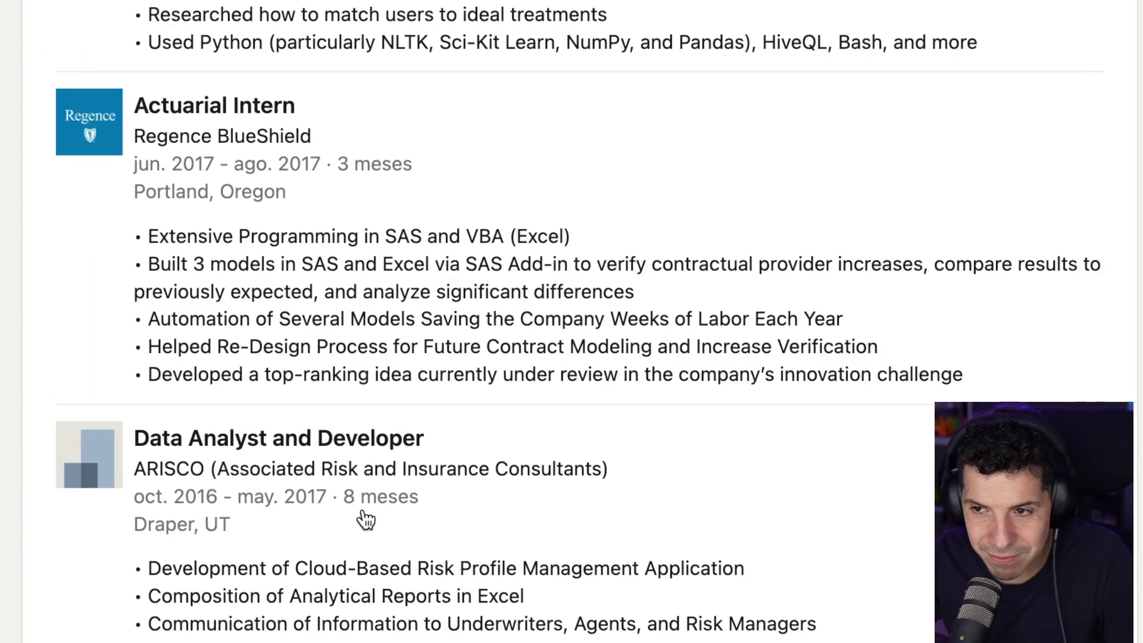
Scroll through earlier roles at Tribe AI, Meta, Instagram and Stitch Fix, clearing the team-description highlight.
scroll(398, 205, up, 4)
scroll(399, 214, up, 5)
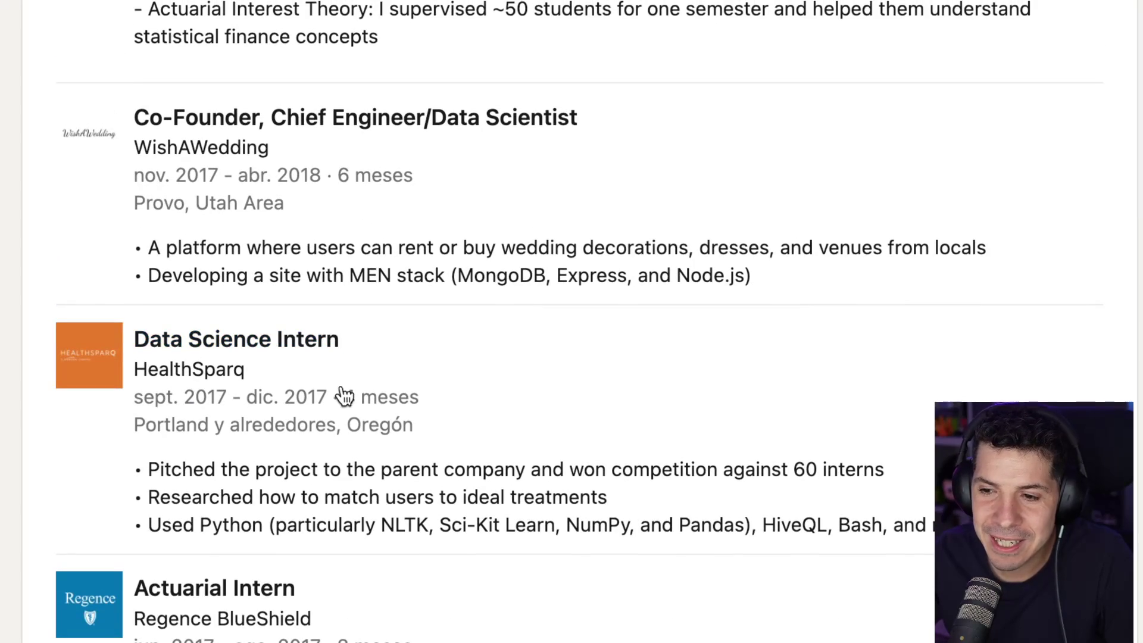
scroll(363, 408, up, 2)
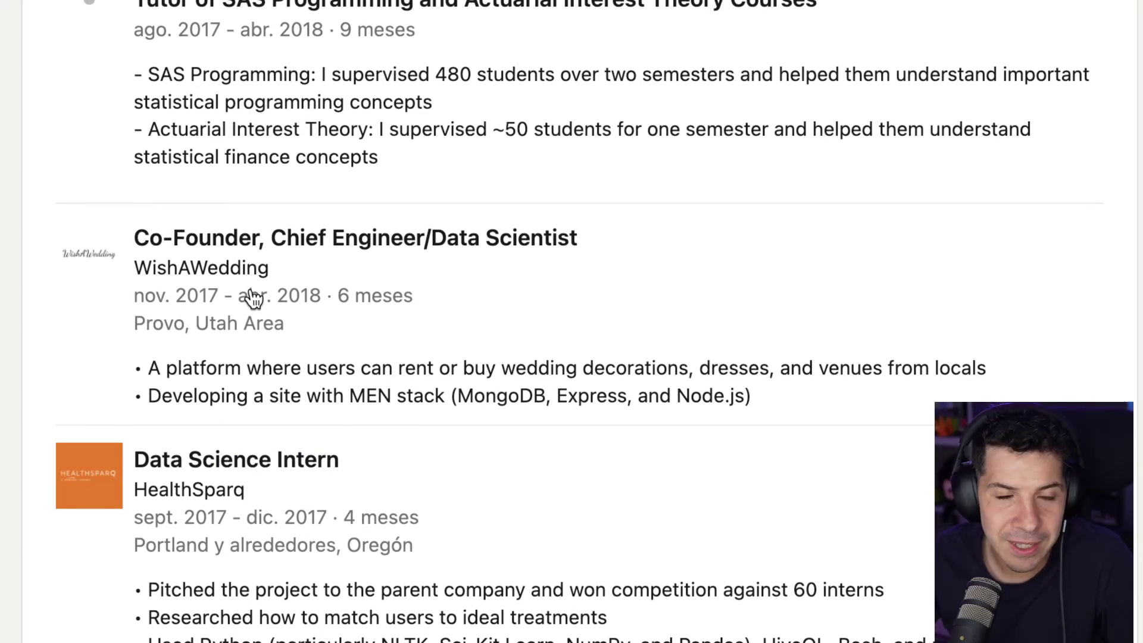
scroll(306, 315, up, 10)
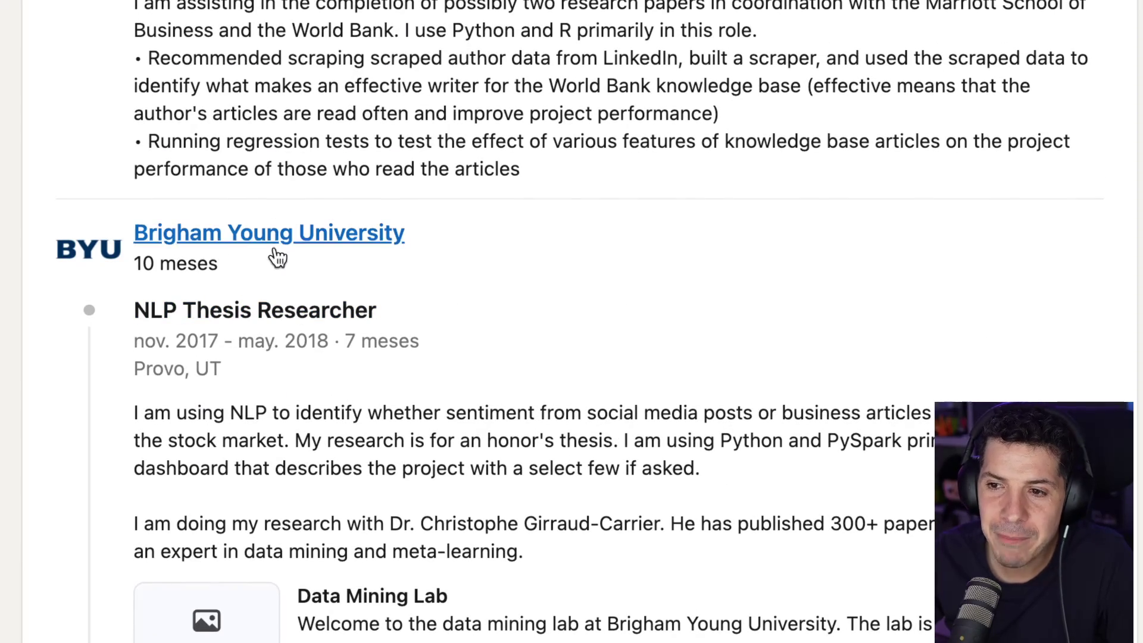
scroll(440, 310, down, 7)
scroll(439, 305, up, 15)
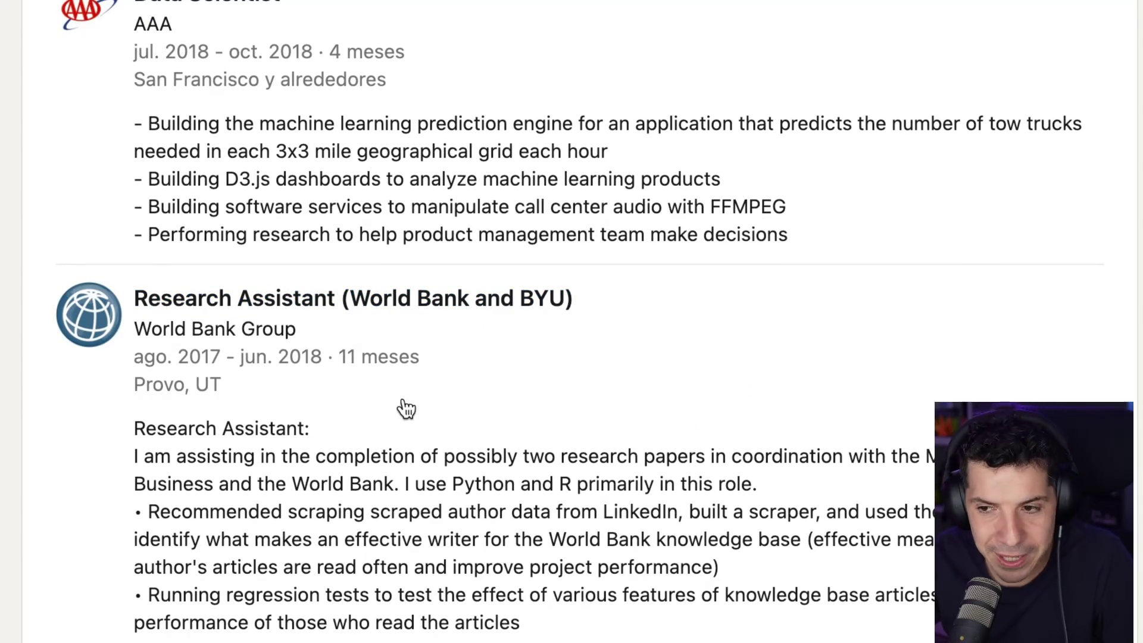
scroll(393, 405, up, 3)
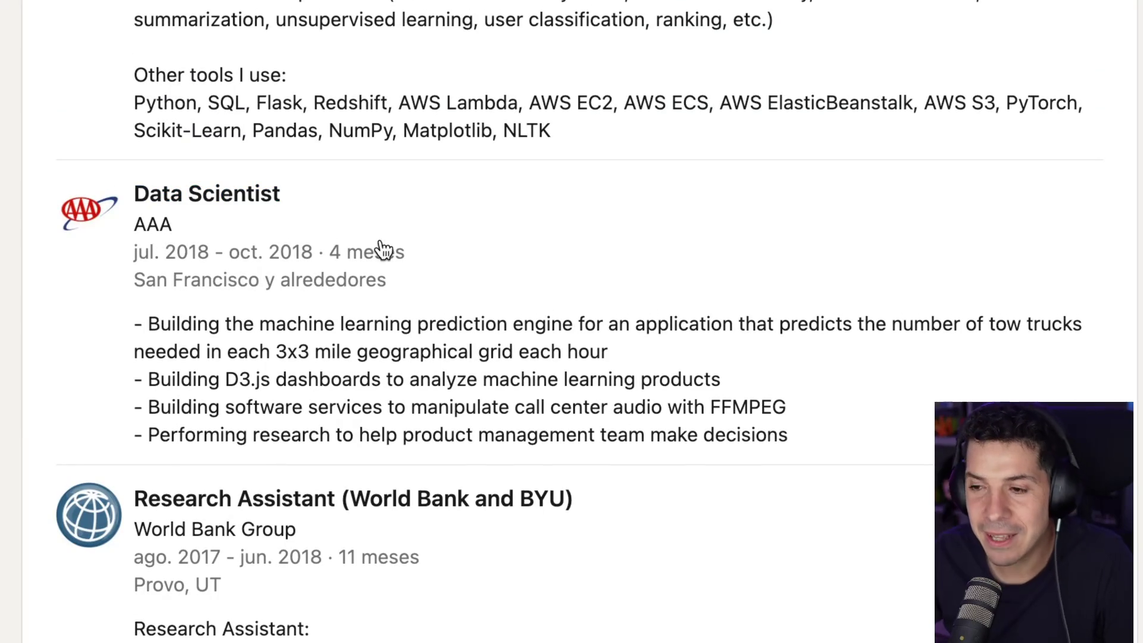
scroll(447, 271, up, 7)
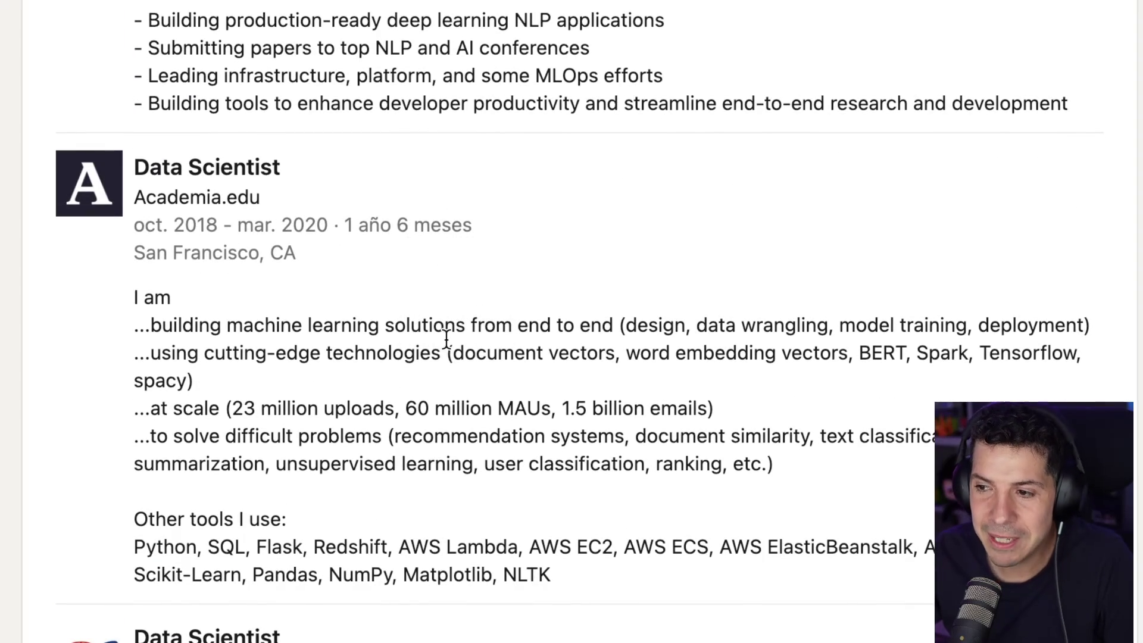
scroll(384, 318, up, 5)
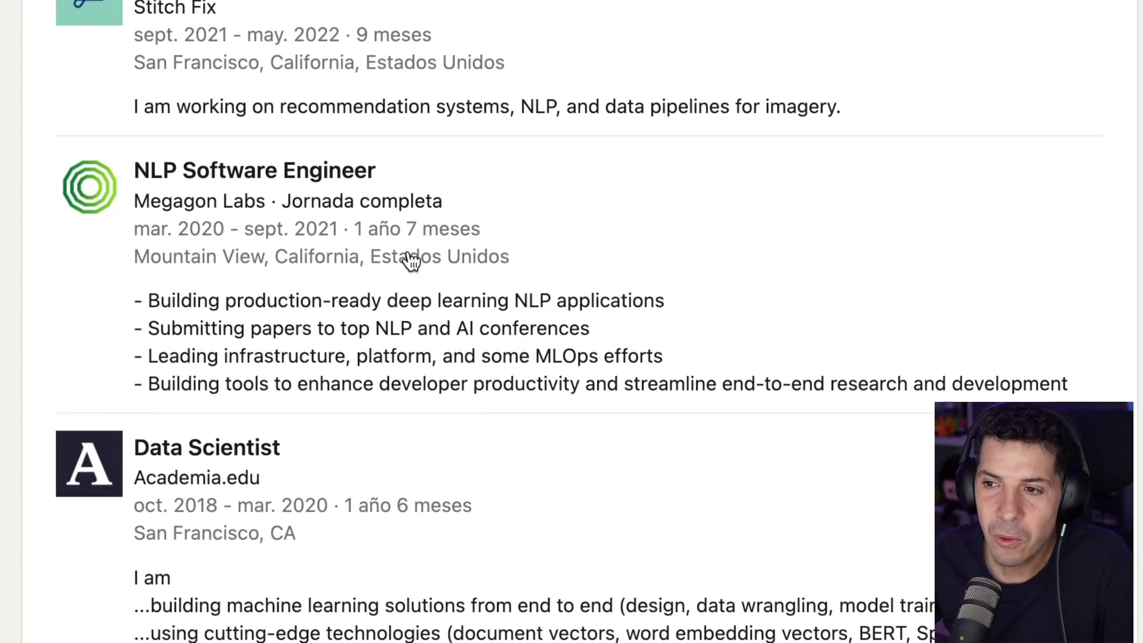
scroll(436, 246, up, 5)
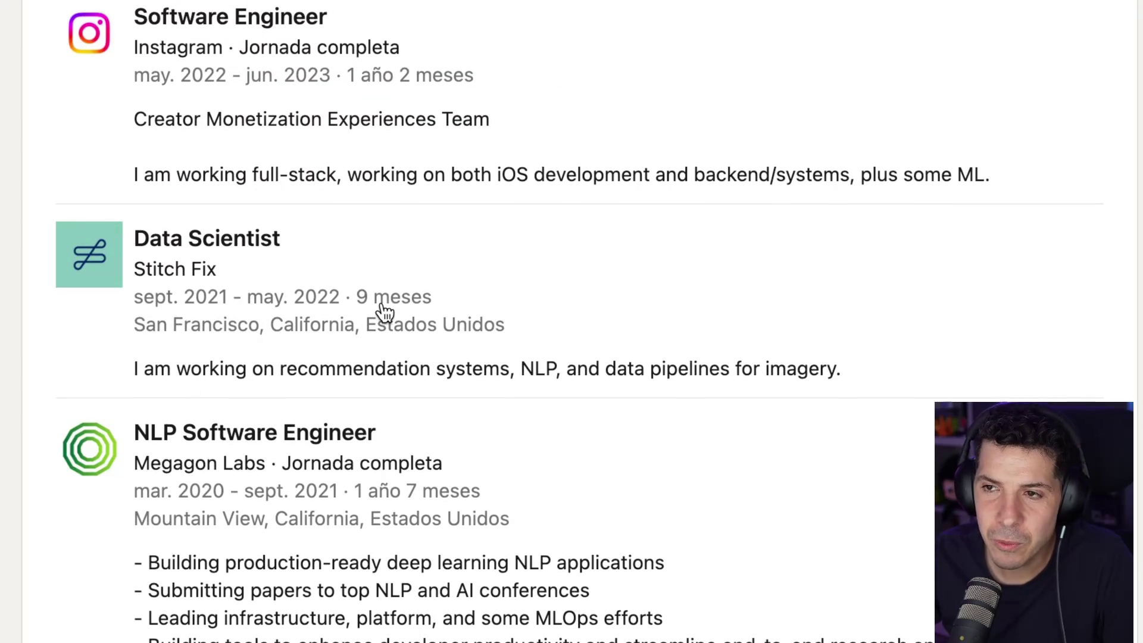
scroll(309, 317, up, 5)
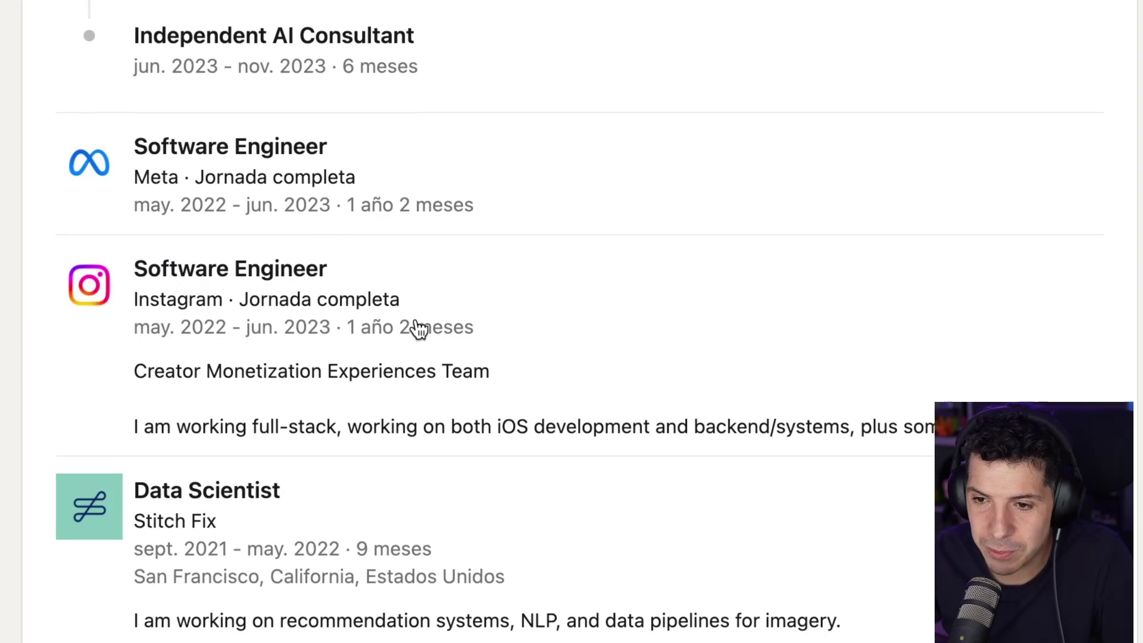
scroll(433, 324, up, 1)
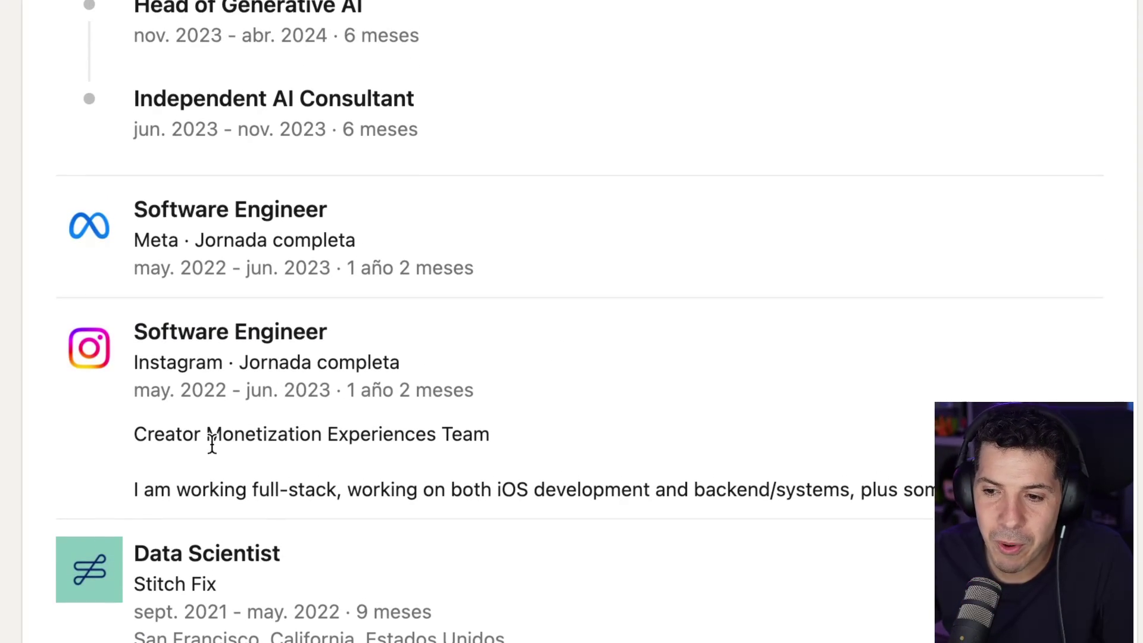
click(400, 439)
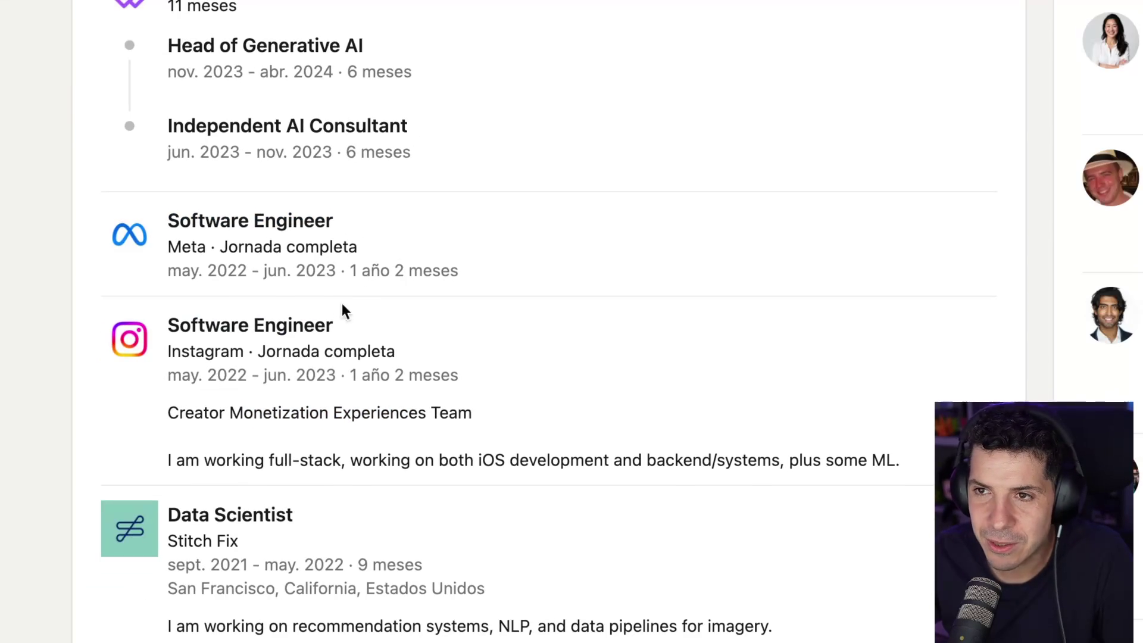
scroll(342, 322, down, 2)
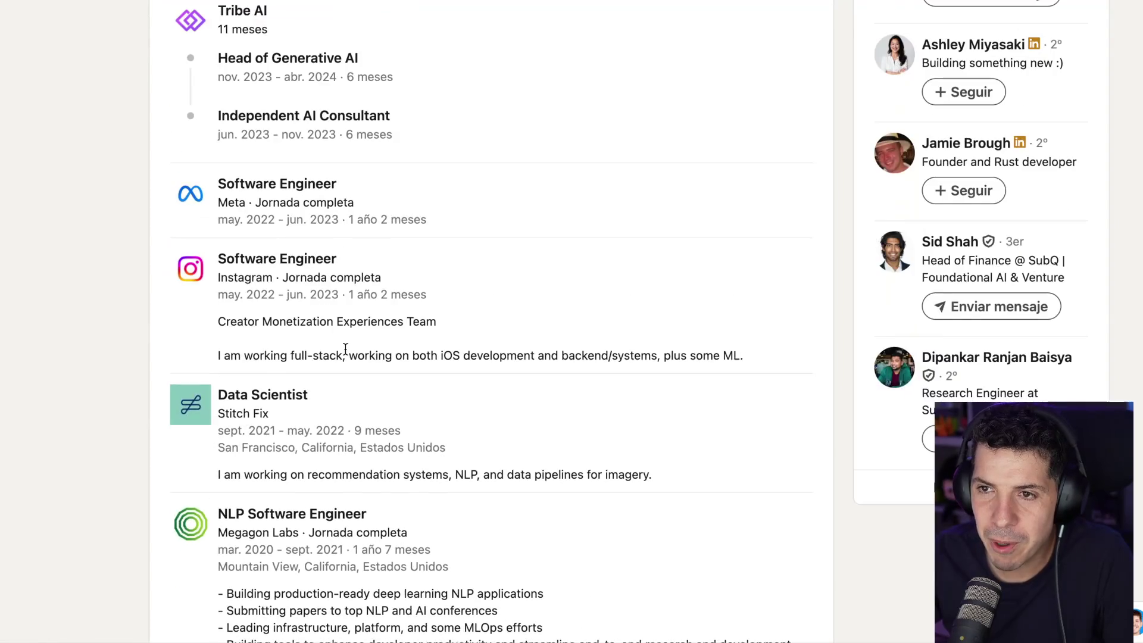
scroll(316, 357, up, 4)
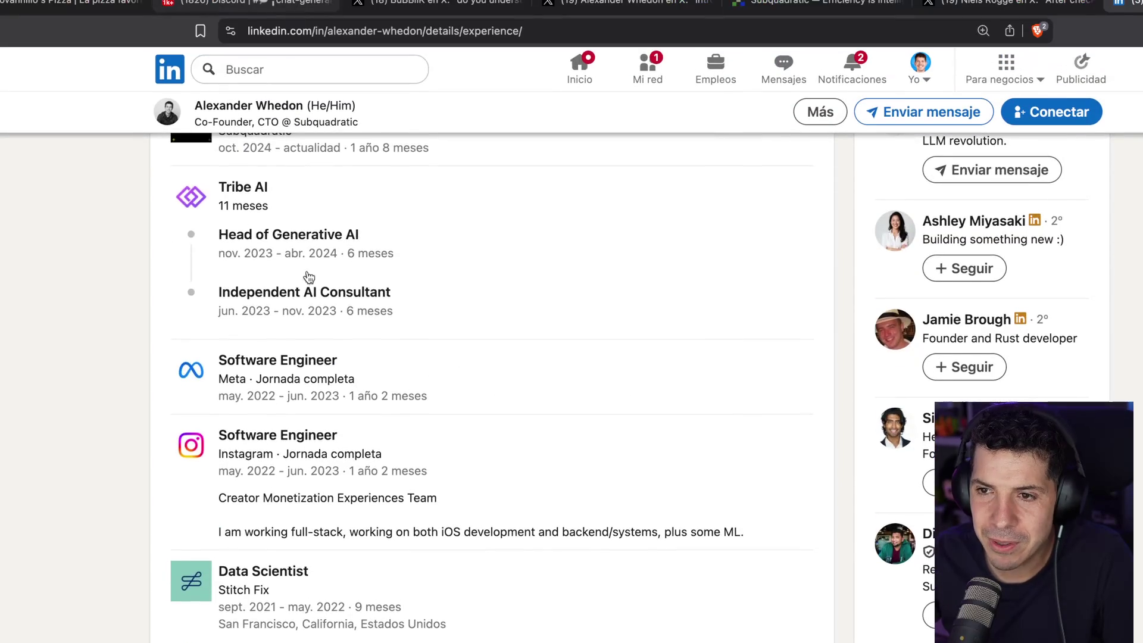
scroll(280, 360, up, 1)
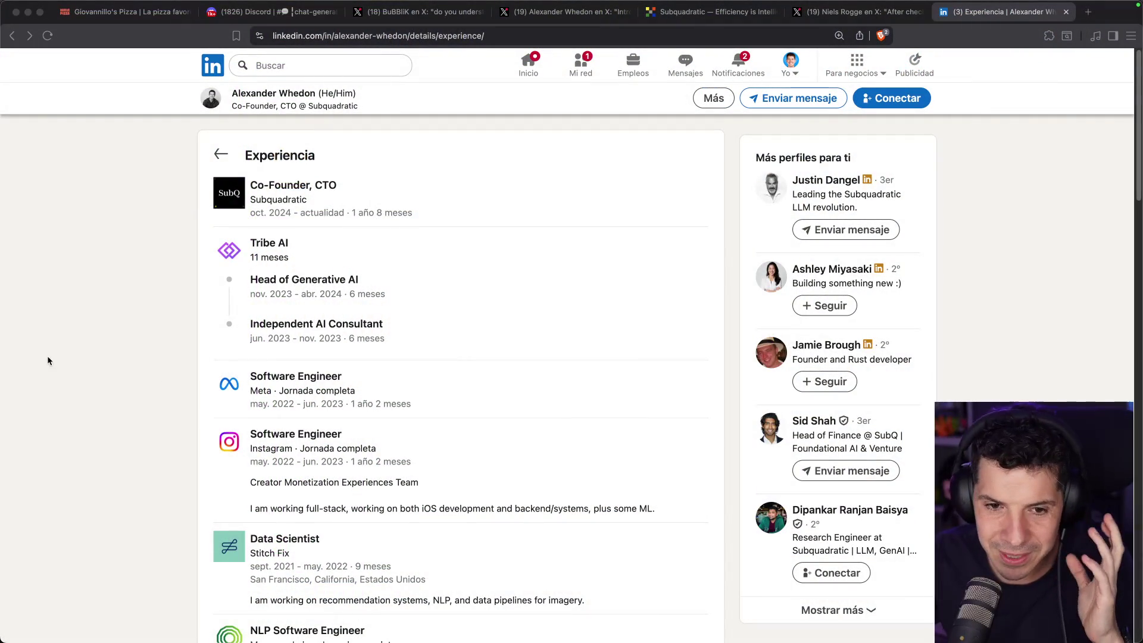
scroll(69, 328, down, 2)
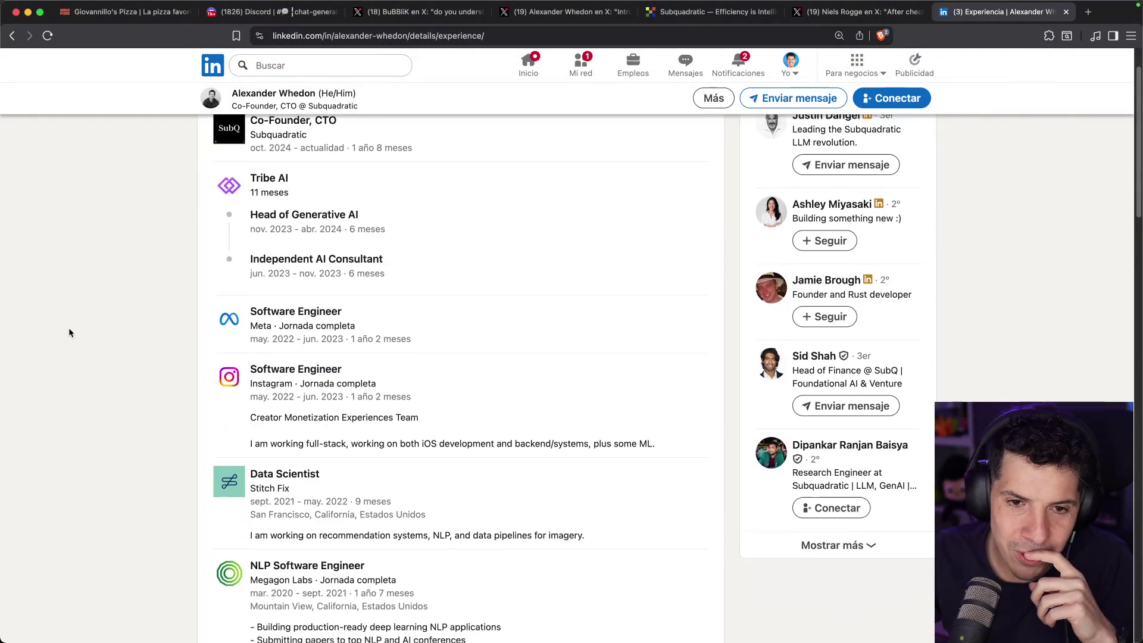
scroll(77, 324, down, 5)
scroll(95, 309, up, 3)
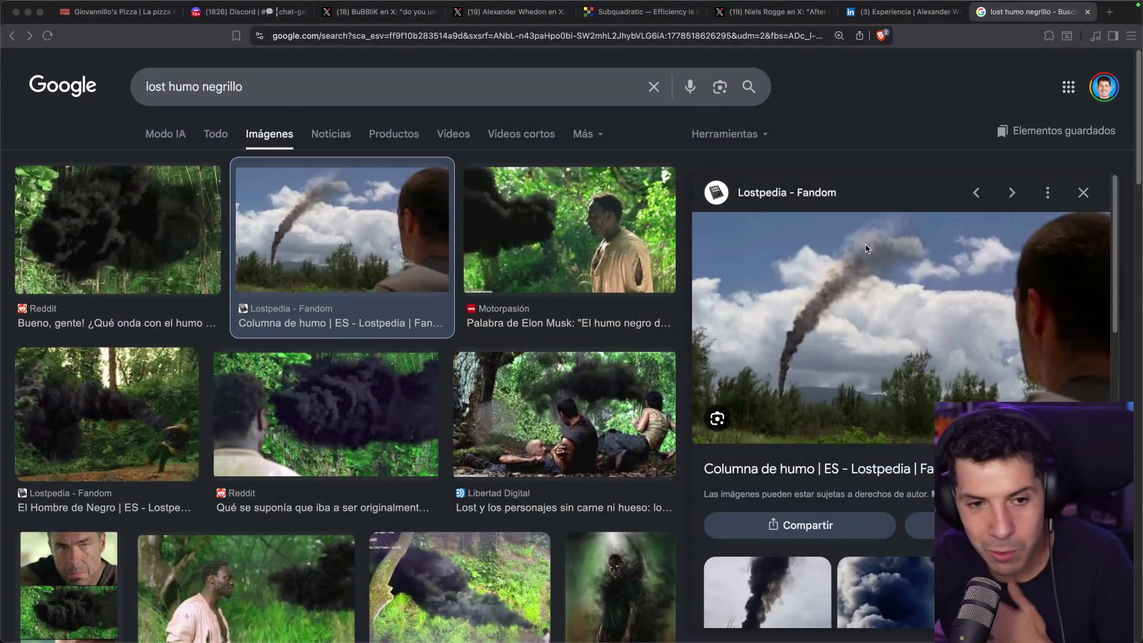
Open the Lostpedia 'HumoNegro.jpg' image address in a new tab, then close the image and search tabs.
right_click(861, 294)
click(914, 476)
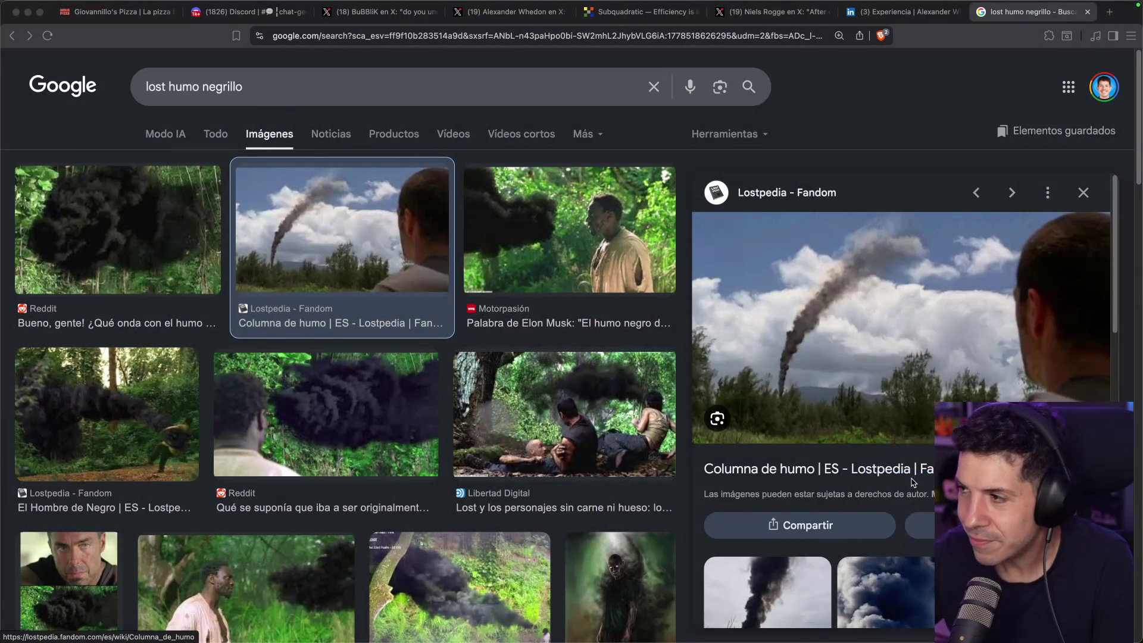
key(super+t)
key(super+v)
key(Return)
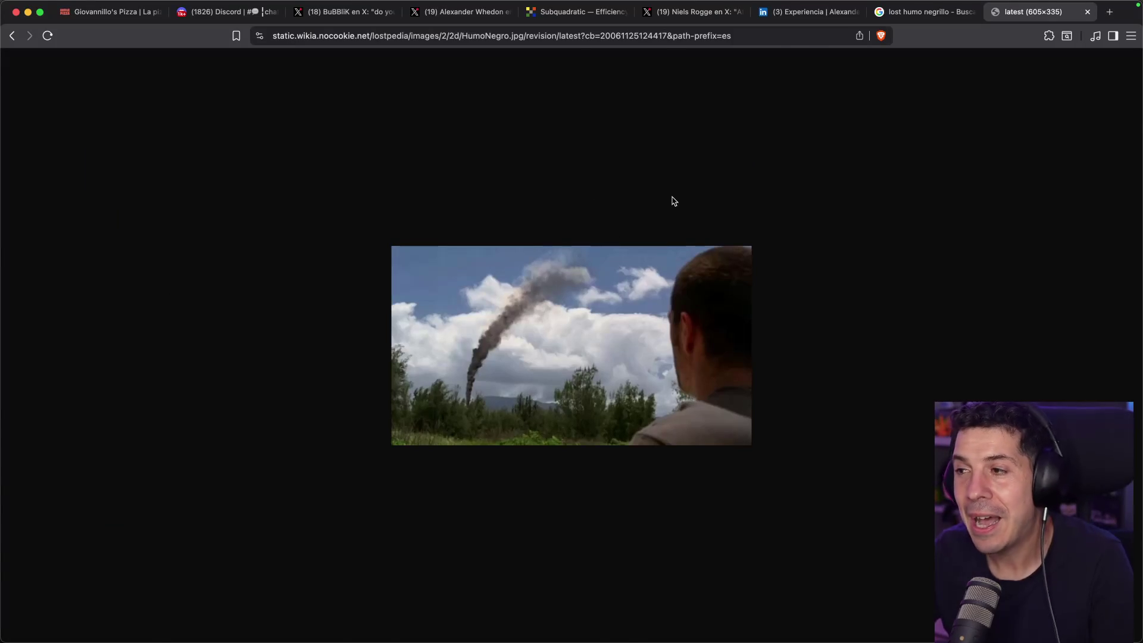
key(super+w)
key(super+w)
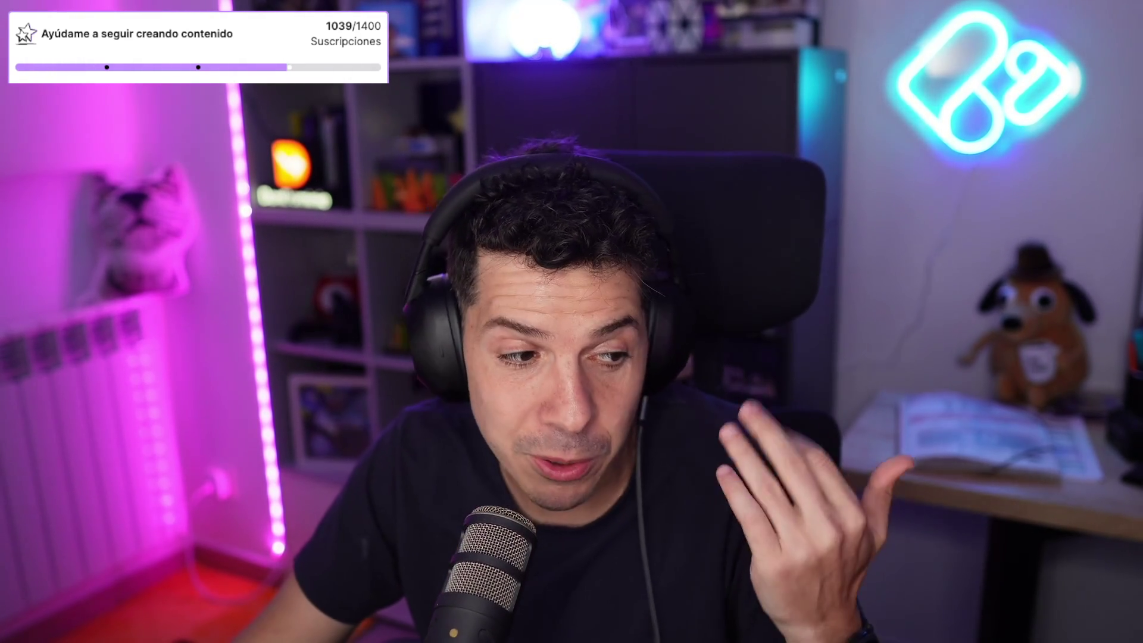
scroll(336, 372, down, 3)
scroll(335, 372, up, 4)
scroll(336, 371, up, 2)
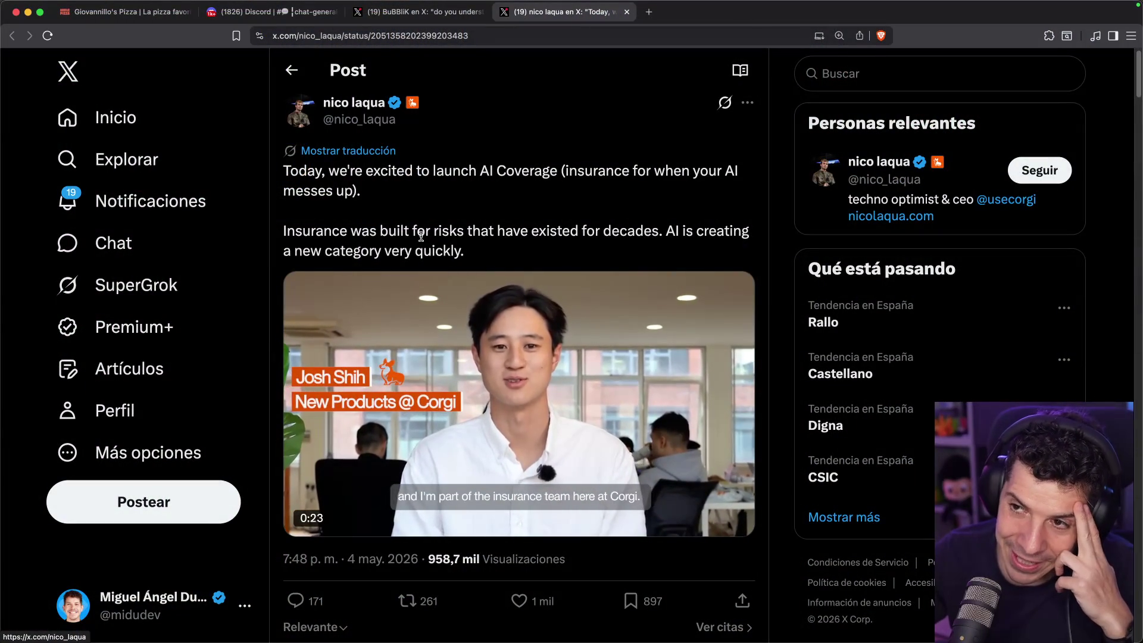
click(385, 157)
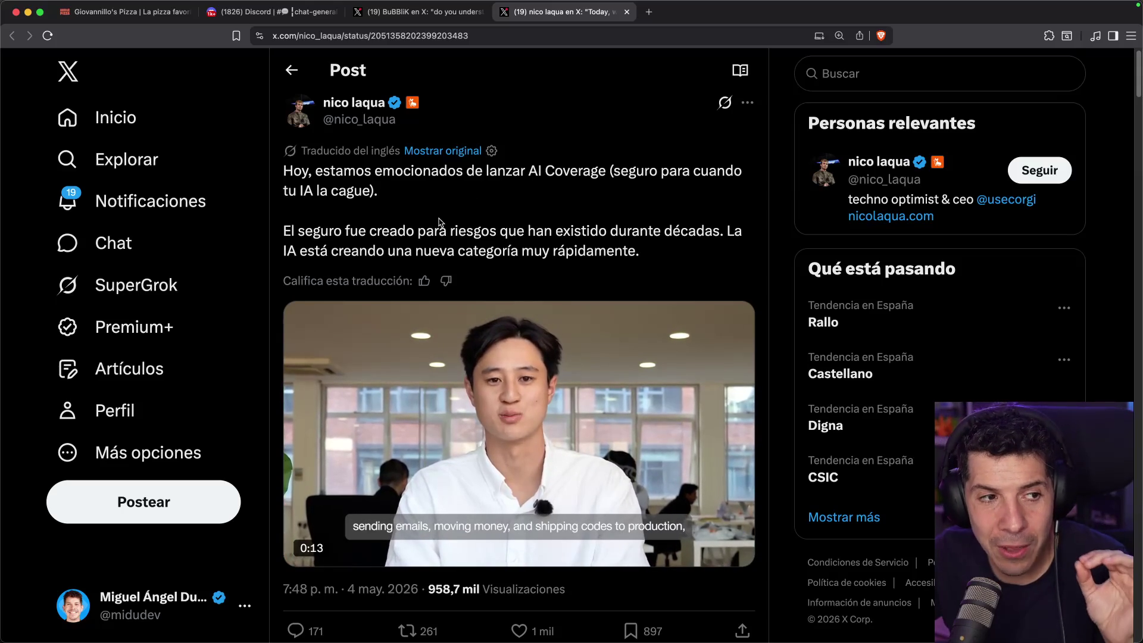
drag(473, 226, 569, 222)
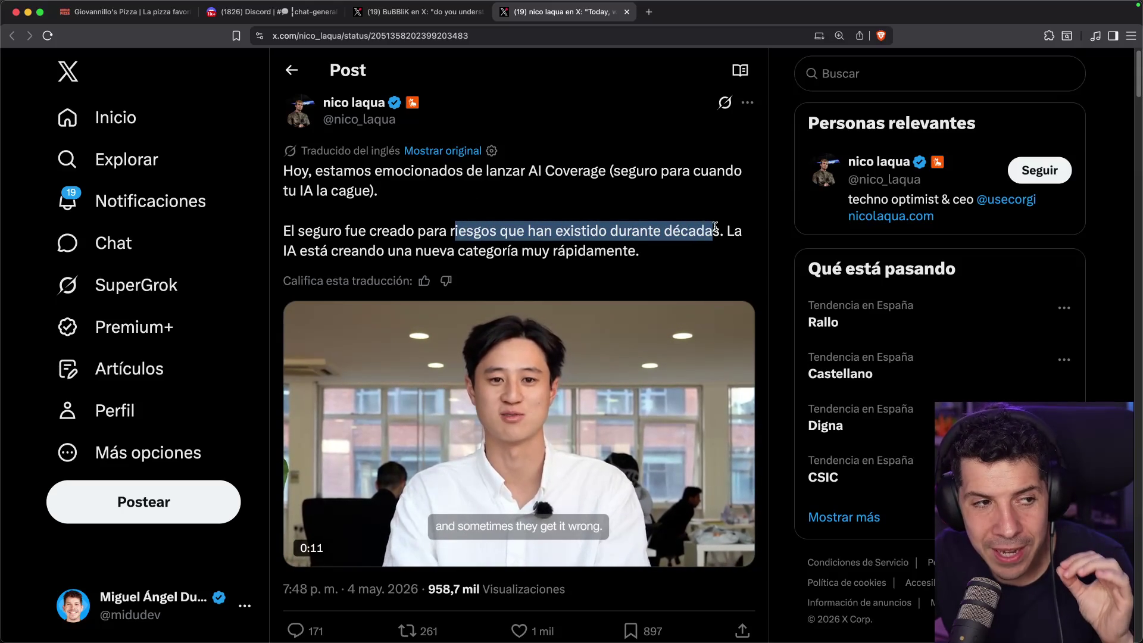
drag(367, 250, 506, 250)
scroll(505, 253, down, 3)
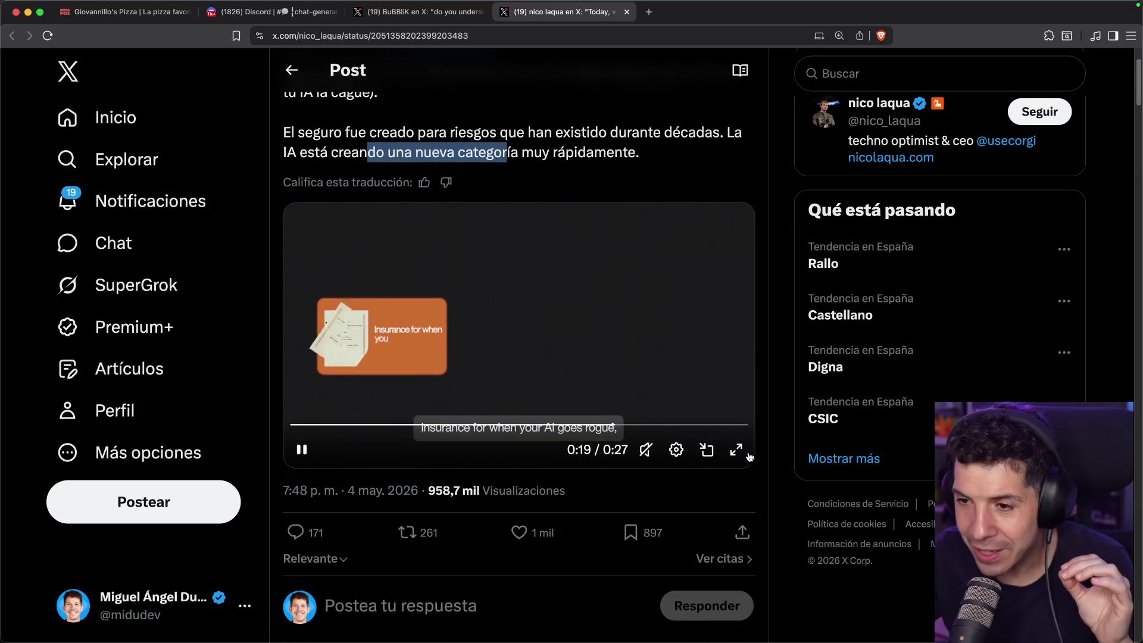
click(736, 450)
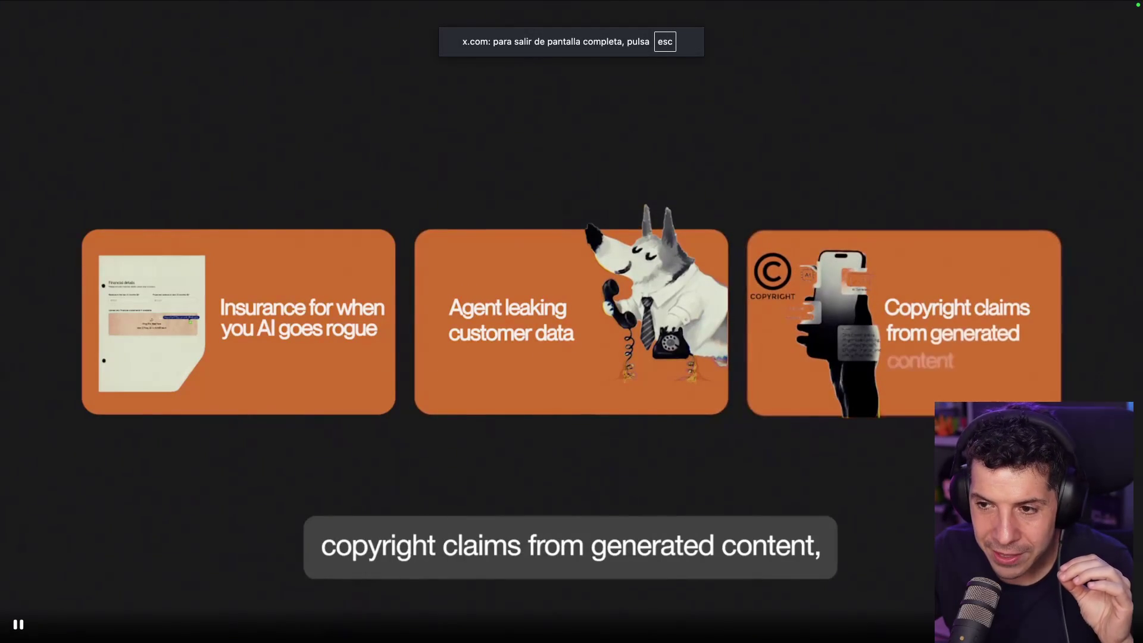
Pause the fullscreen AI Coverage video, scrub it to the coverage cards, then exit fullscreen.
click(671, 237)
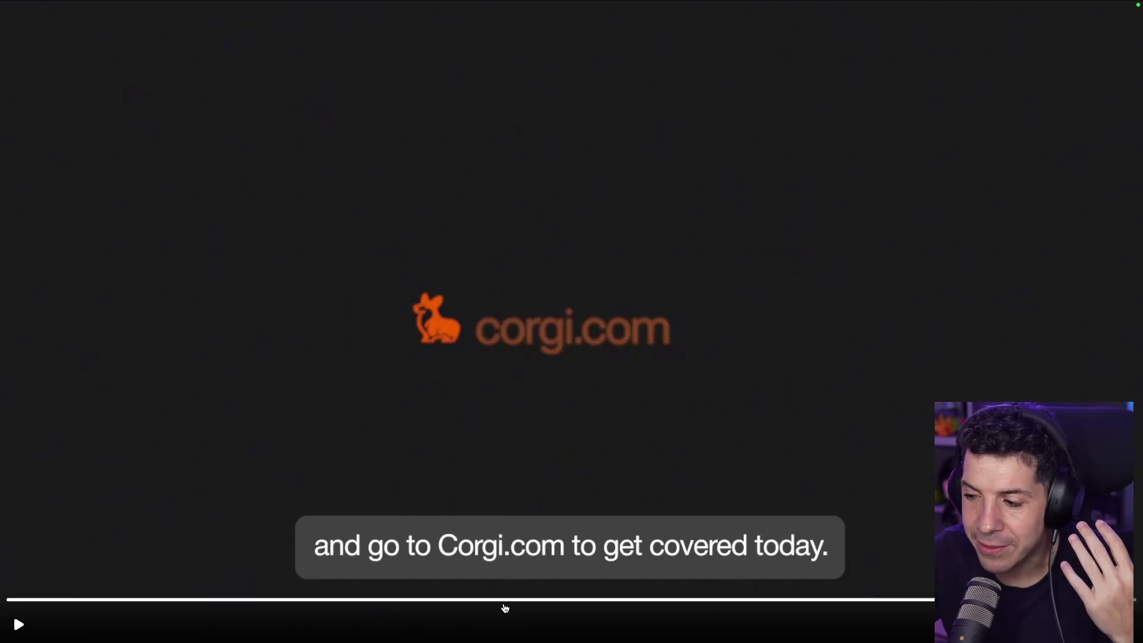
mouse_move(500, 600)
mouse_down()
mouse_move(258, 597)
mouse_move(602, 604)
mouse_move(753, 585)
mouse_up()
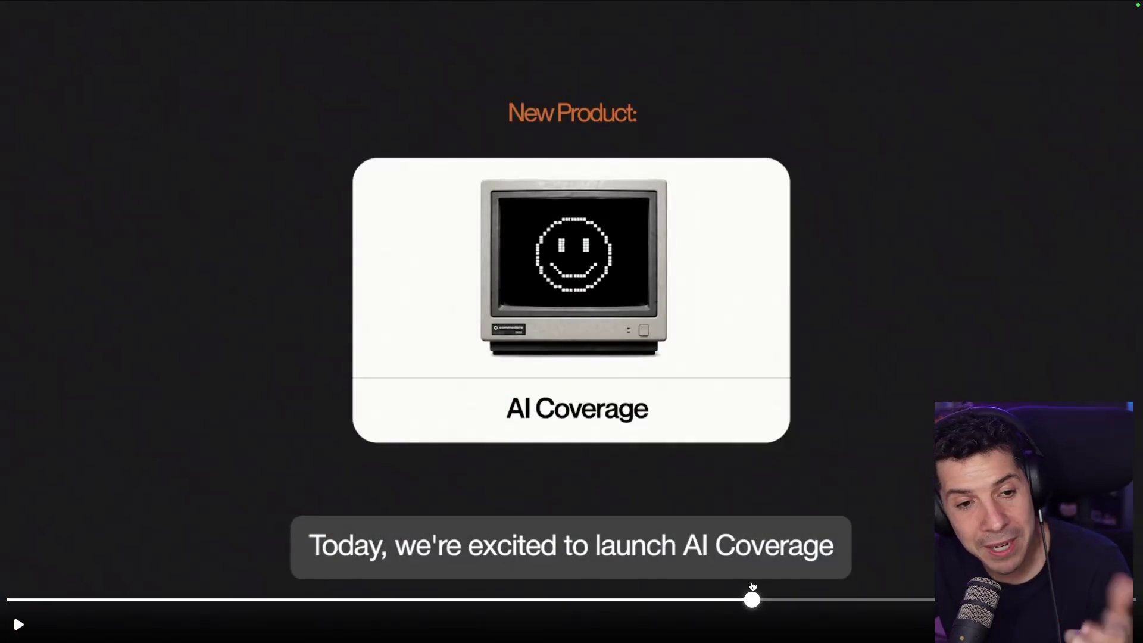
mouse_move(766, 584)
mouse_down()
mouse_move(811, 592)
mouse_move(948, 560)
mouse_up()
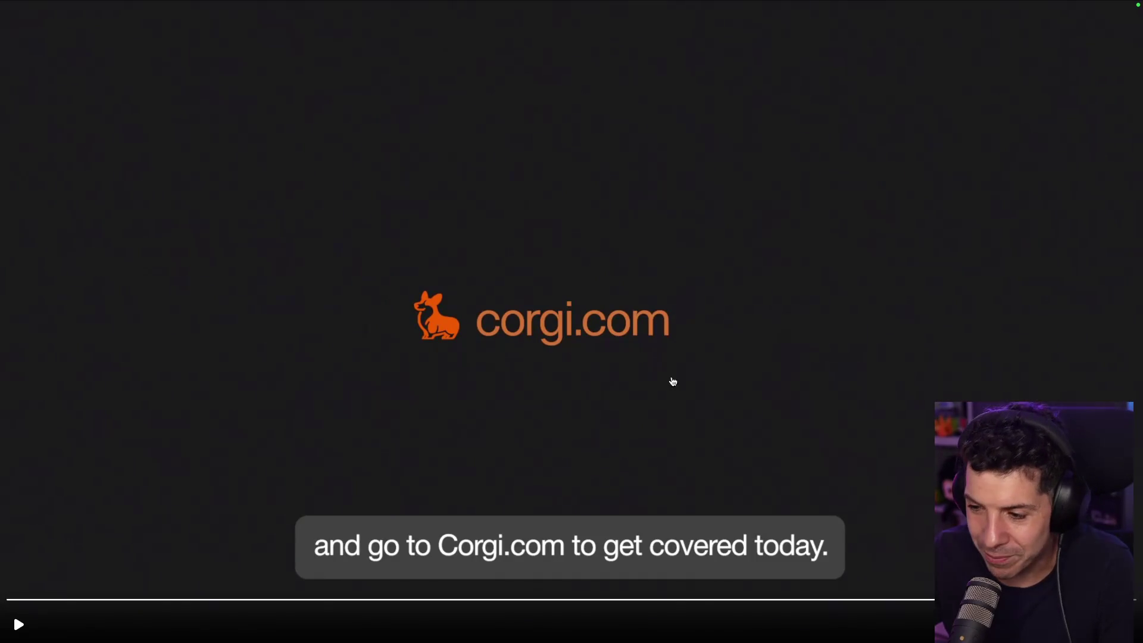
key(Escape)
Load corgi.com in a new tab.
key(super+t)
text(corgi.com)
key(Return)
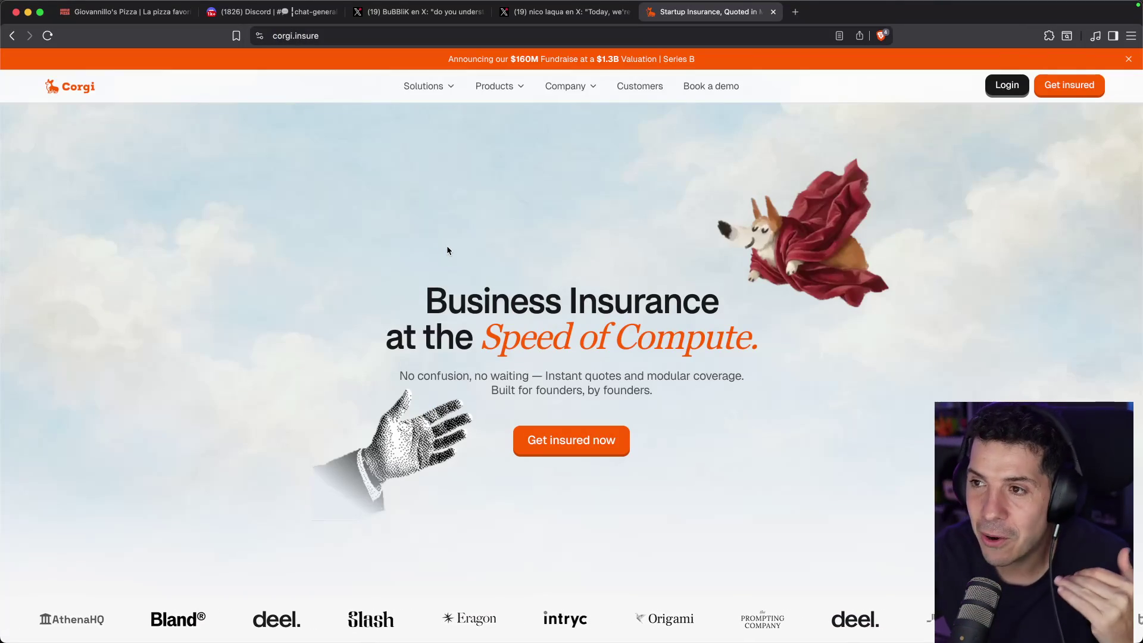
Scroll the Corgi homepage and open the AI startups insurance page from Solutions.
scroll(466, 239, down, 7)
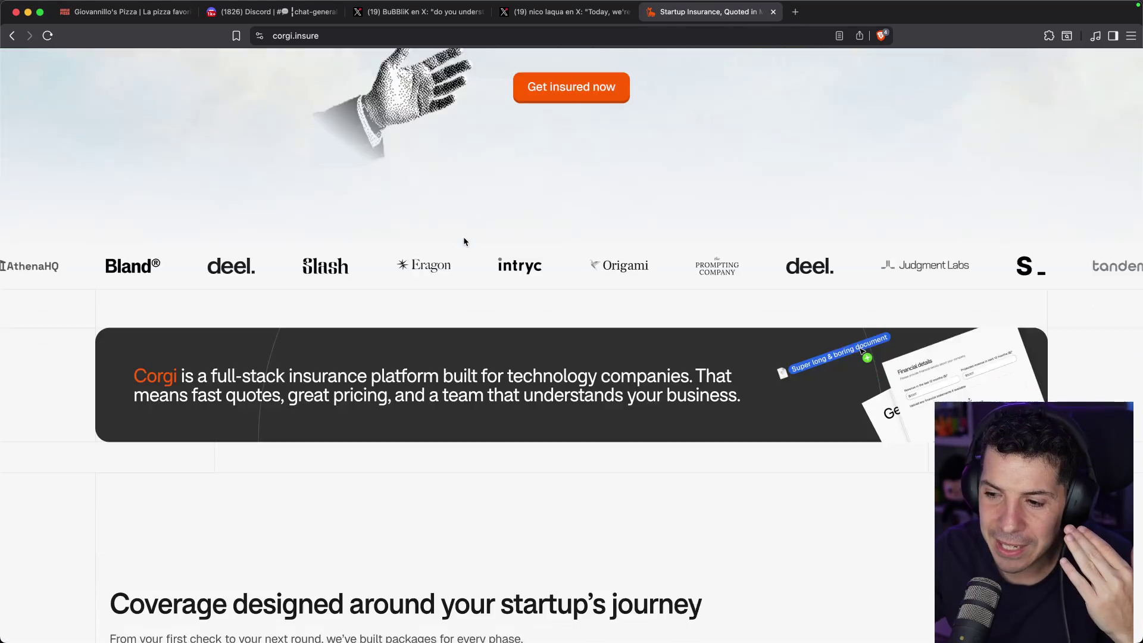
scroll(483, 237, down, 8)
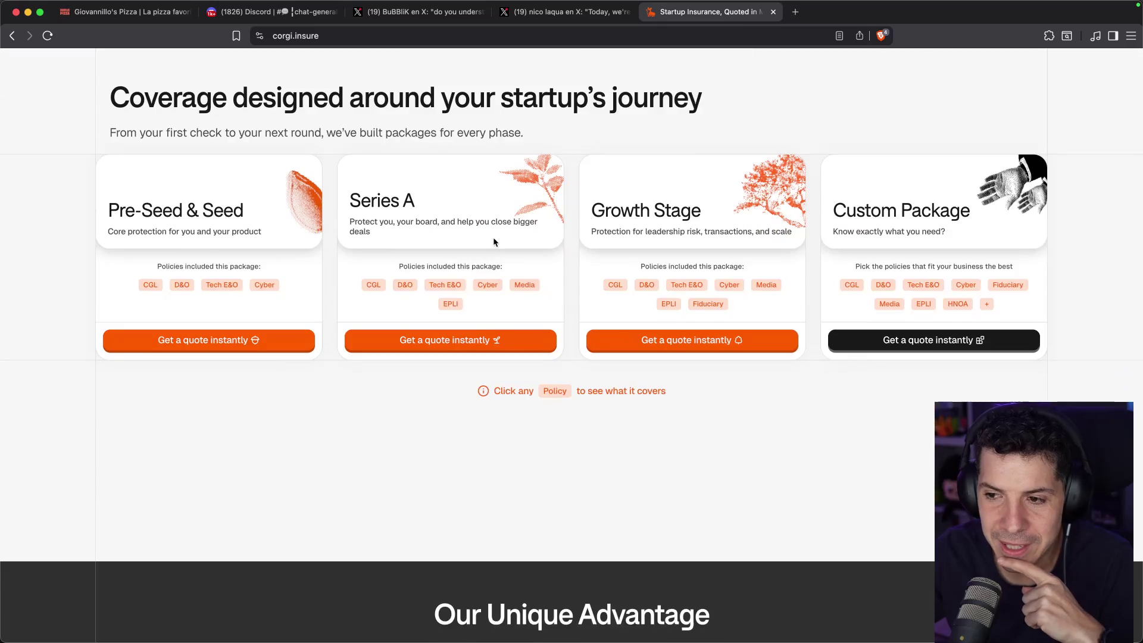
scroll(494, 239, down, 8)
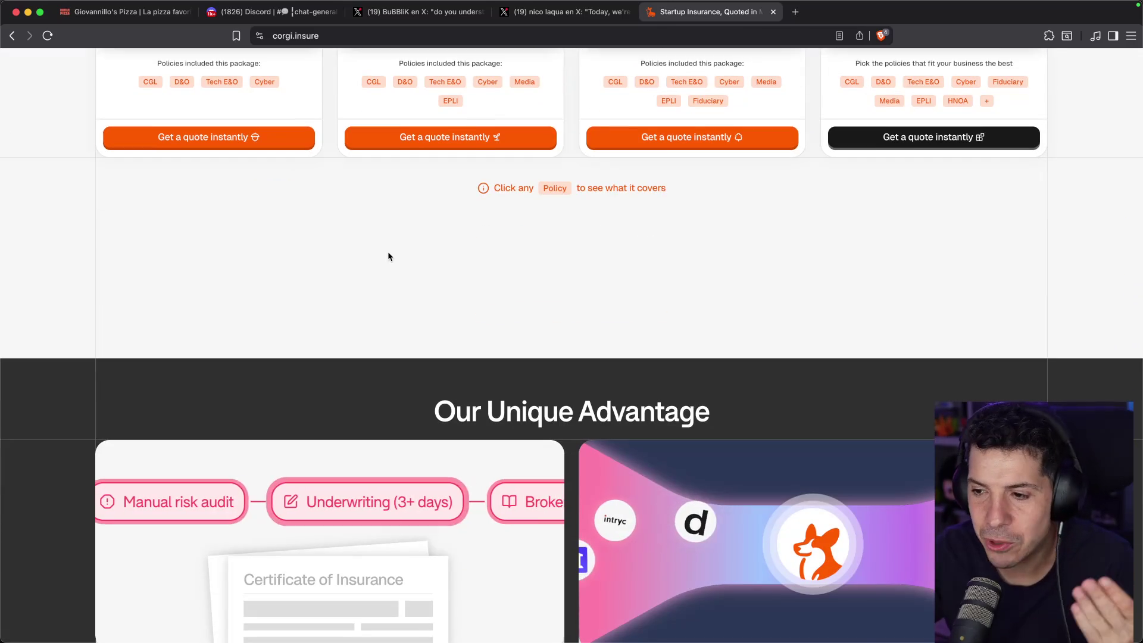
scroll(381, 226, up, 20)
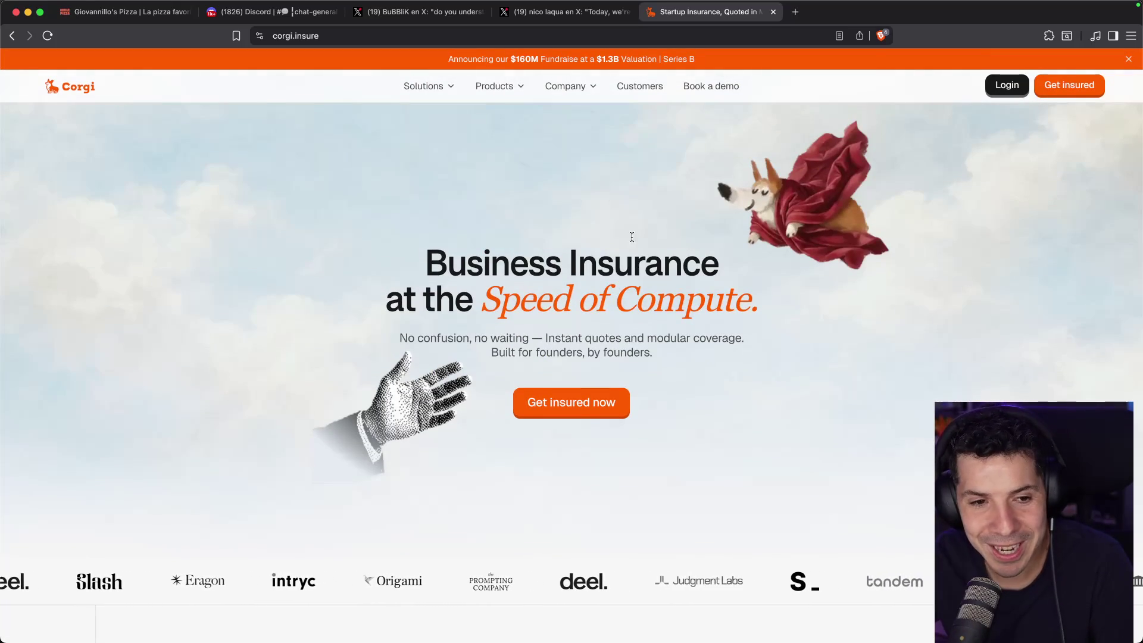
mouse_move(434, 88)
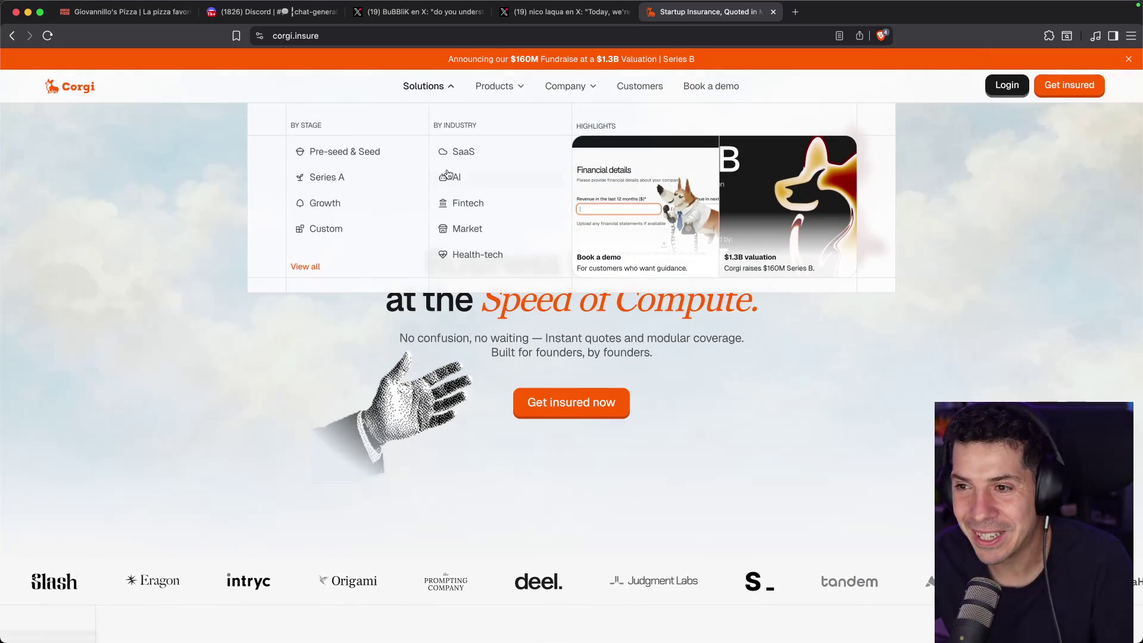
click(459, 180)
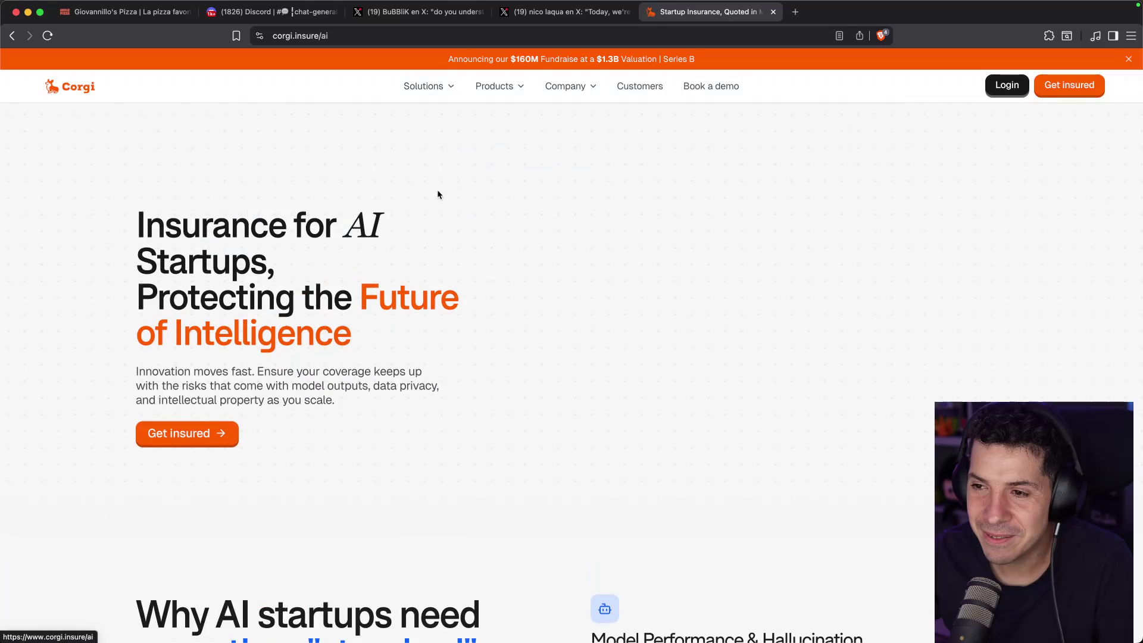
Highlight part of the AI startups headline, skim the page, then close the Corgi tab.
mouse_move(344, 226)
mouse_down()
mouse_move(280, 300)
mouse_move(369, 290)
mouse_up()
click(214, 297)
click(369, 290)
scroll(439, 286, down, 20)
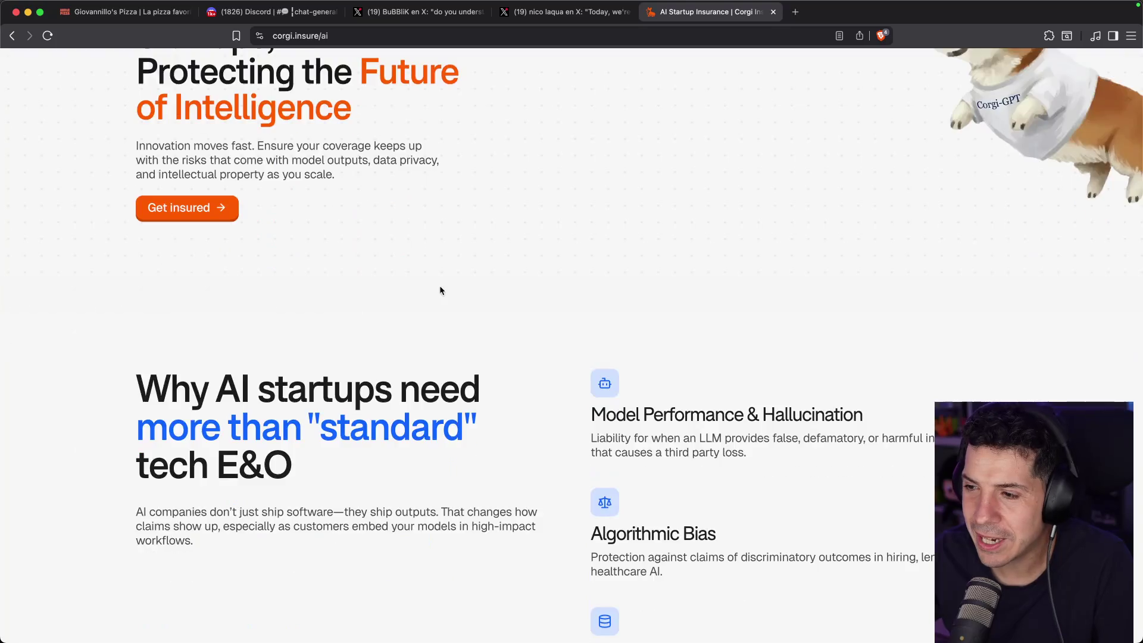
scroll(440, 268, up, 20)
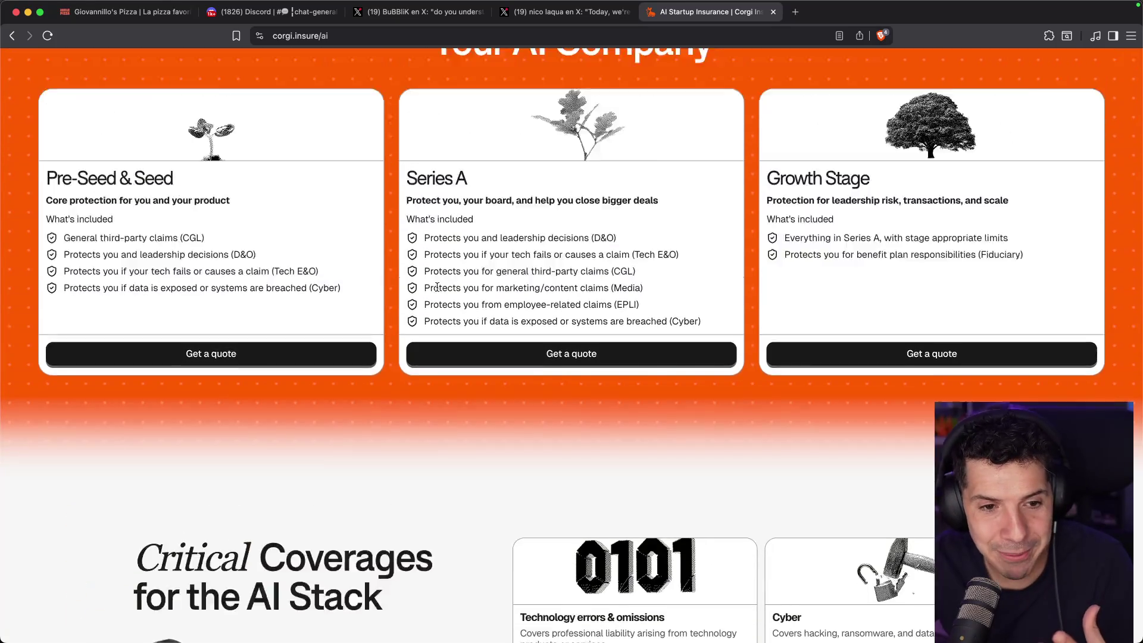
key(super+w)
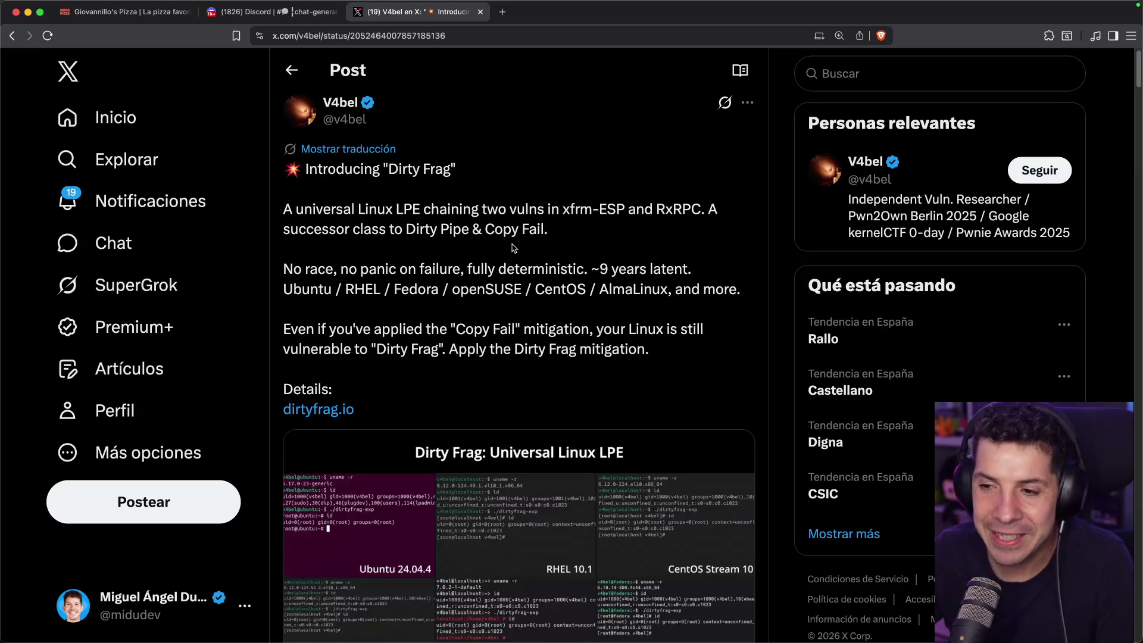
Open copy.fail in a new tab and skim the CVE-2026-31431 page.
key(super+t)
text(copy.fail)
key(Return)
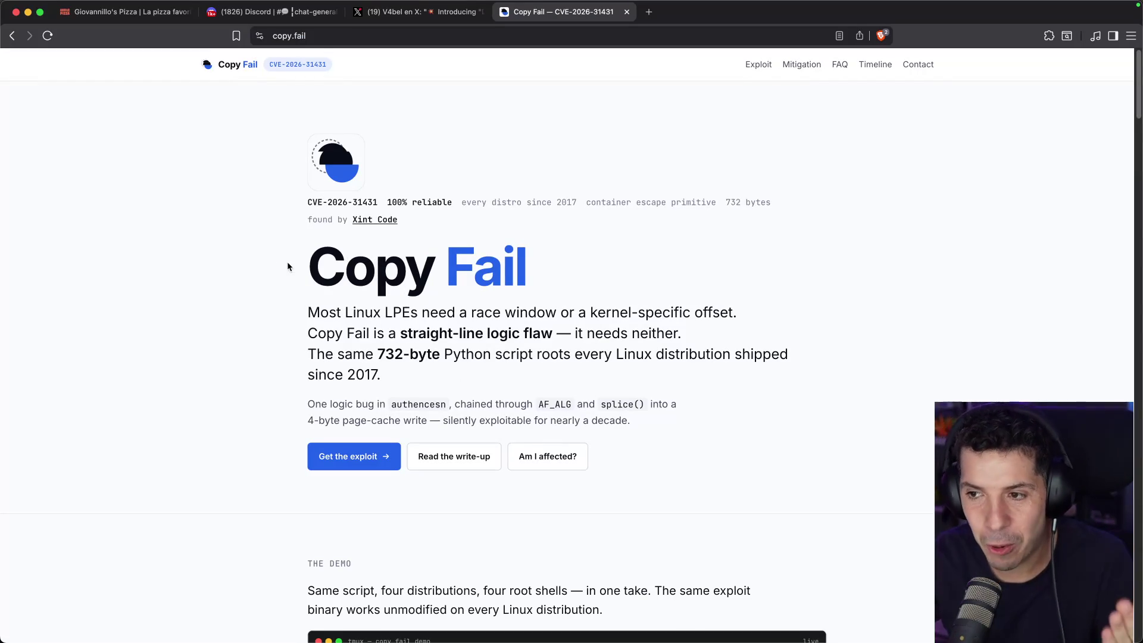
scroll(289, 241, down, 7)
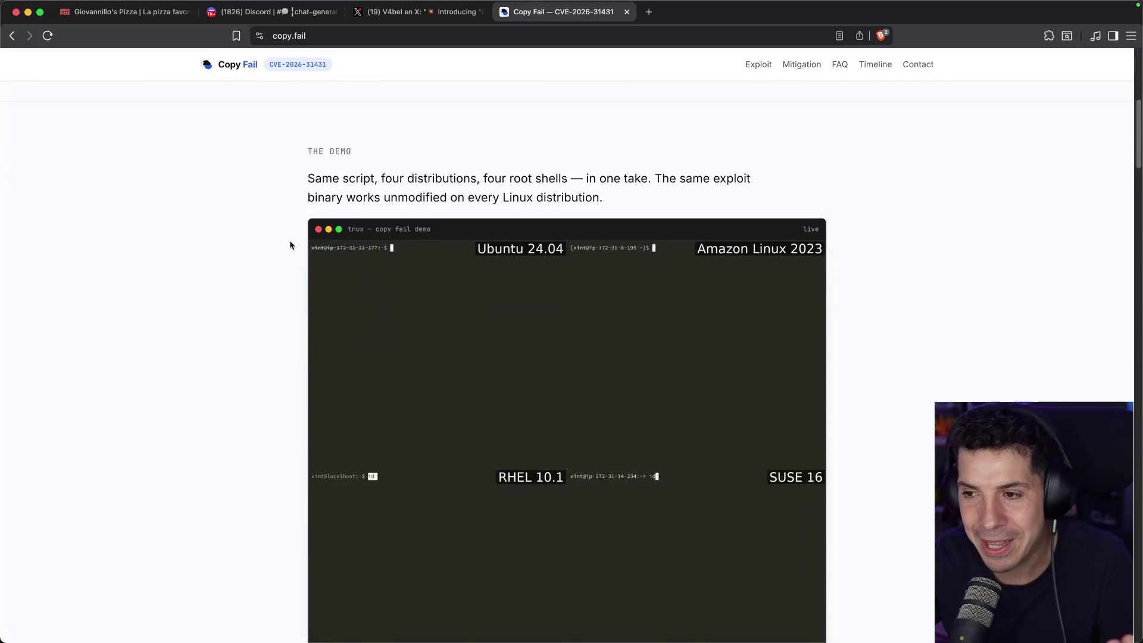
scroll(290, 244, up, 7)
scroll(290, 241, down, 1)
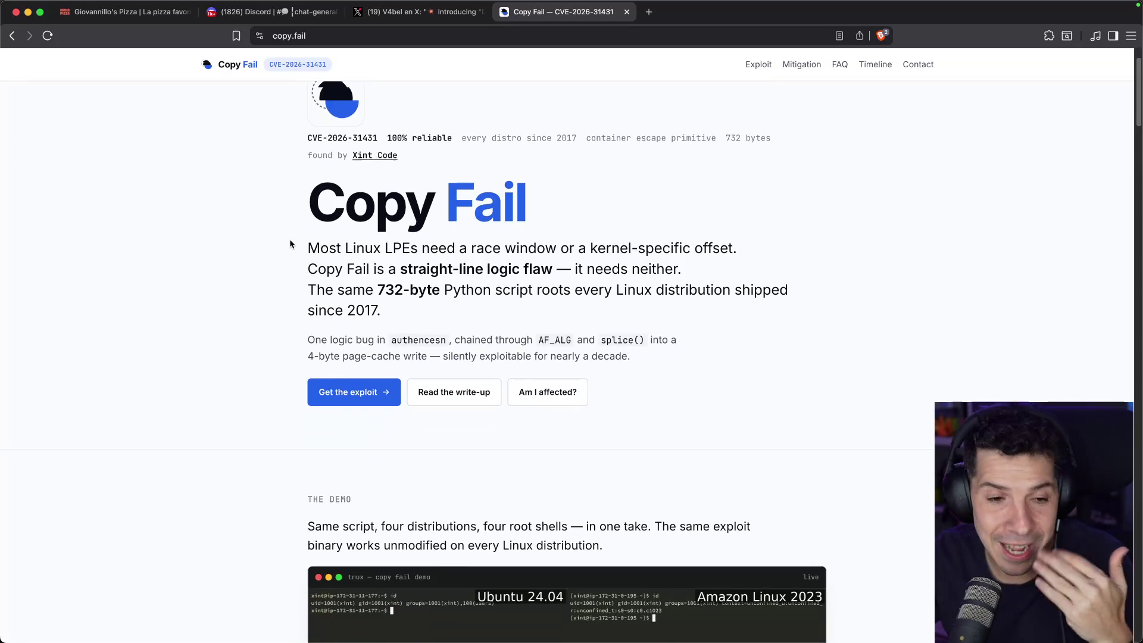
Close the Copy Fail tab and read through the V4bel Dirty Frag post and its replies.
scroll(291, 239, down, 6)
click(627, 12)
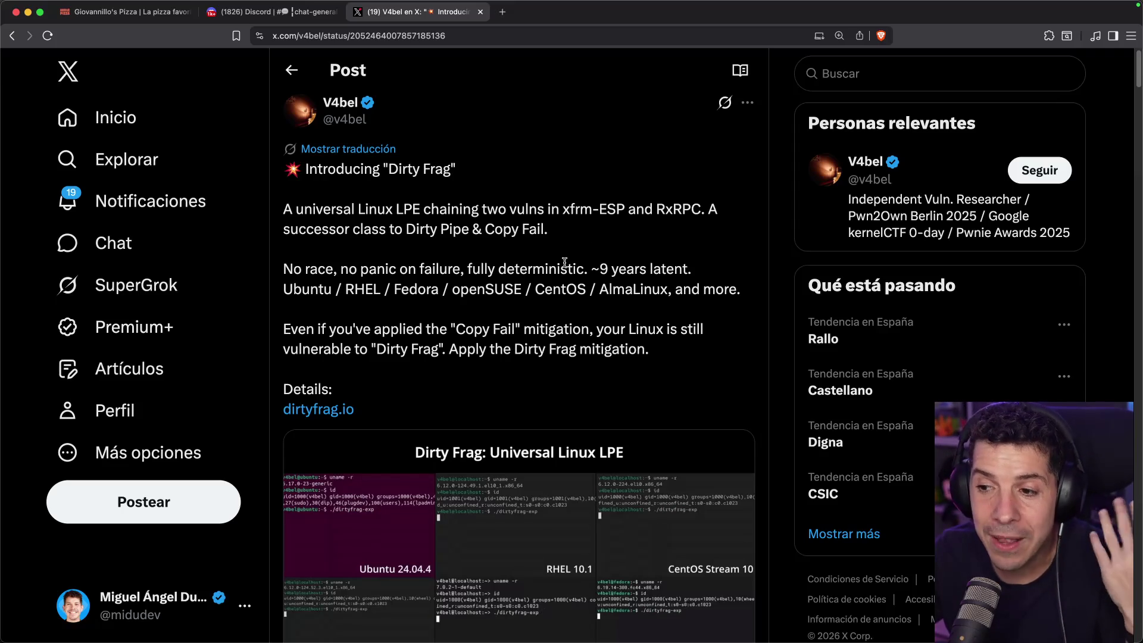
scroll(564, 263, down, 1)
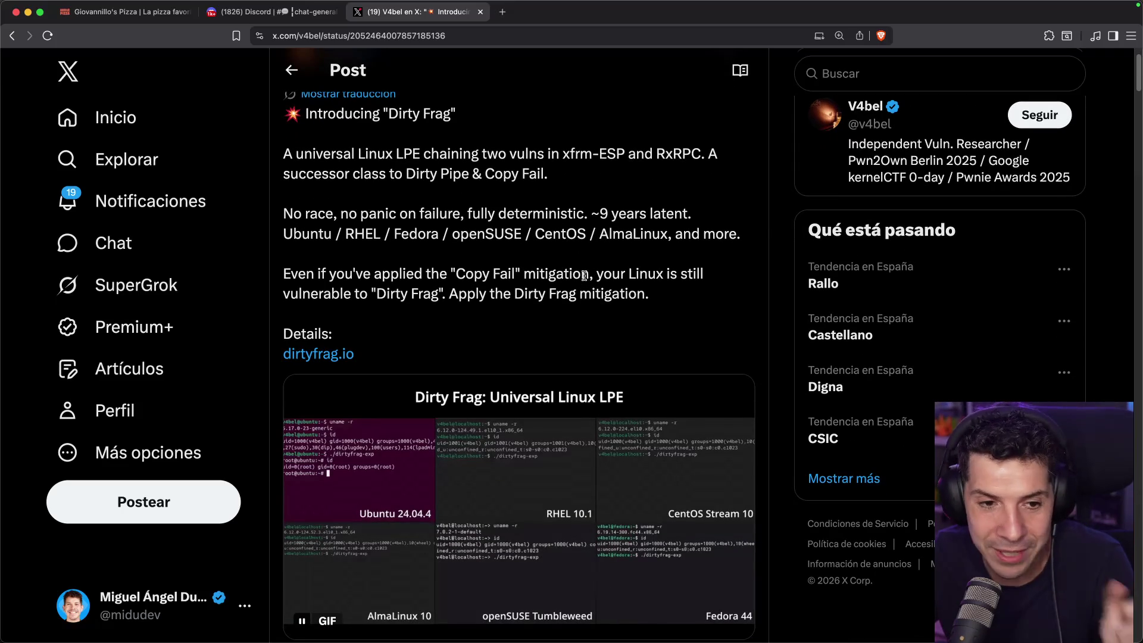
scroll(732, 231, down, 3)
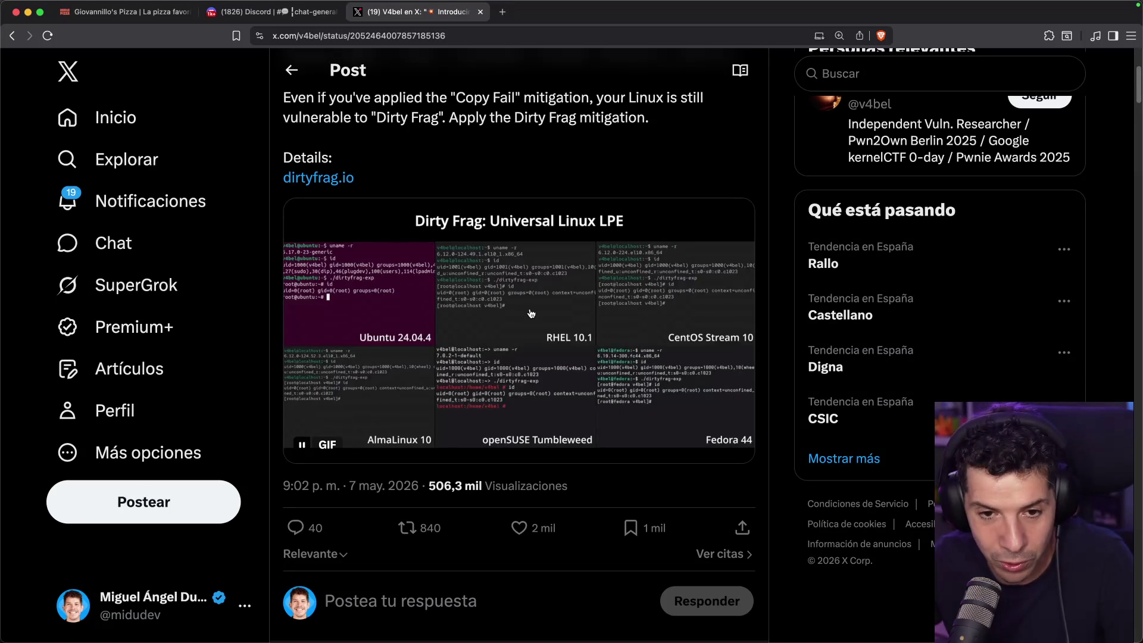
scroll(532, 314, down, 5)
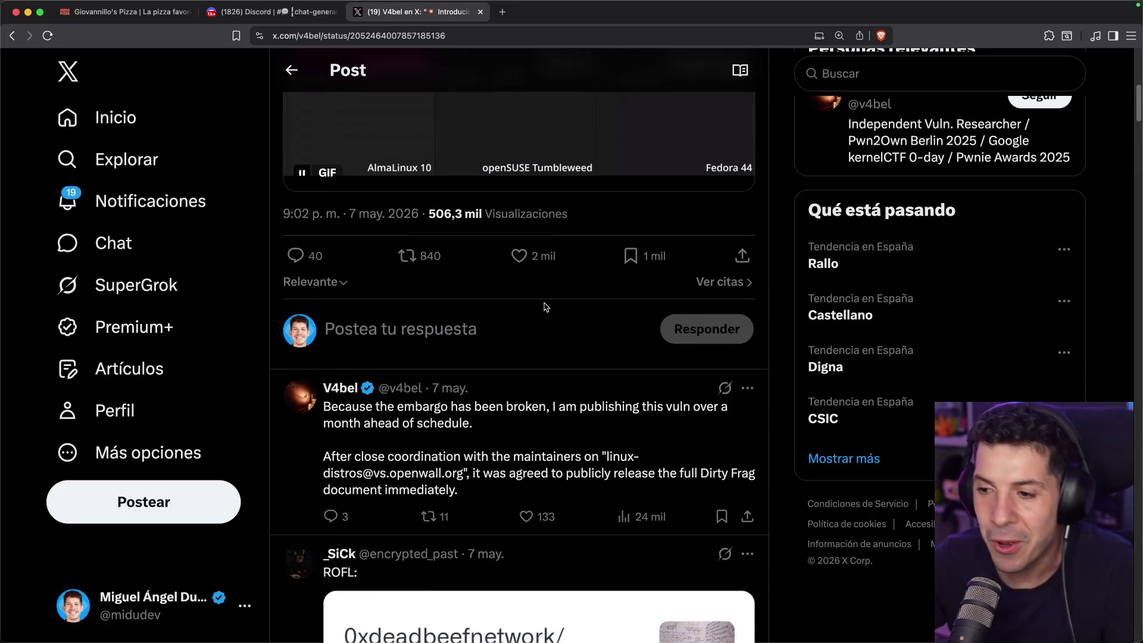
scroll(577, 329, up, 5)
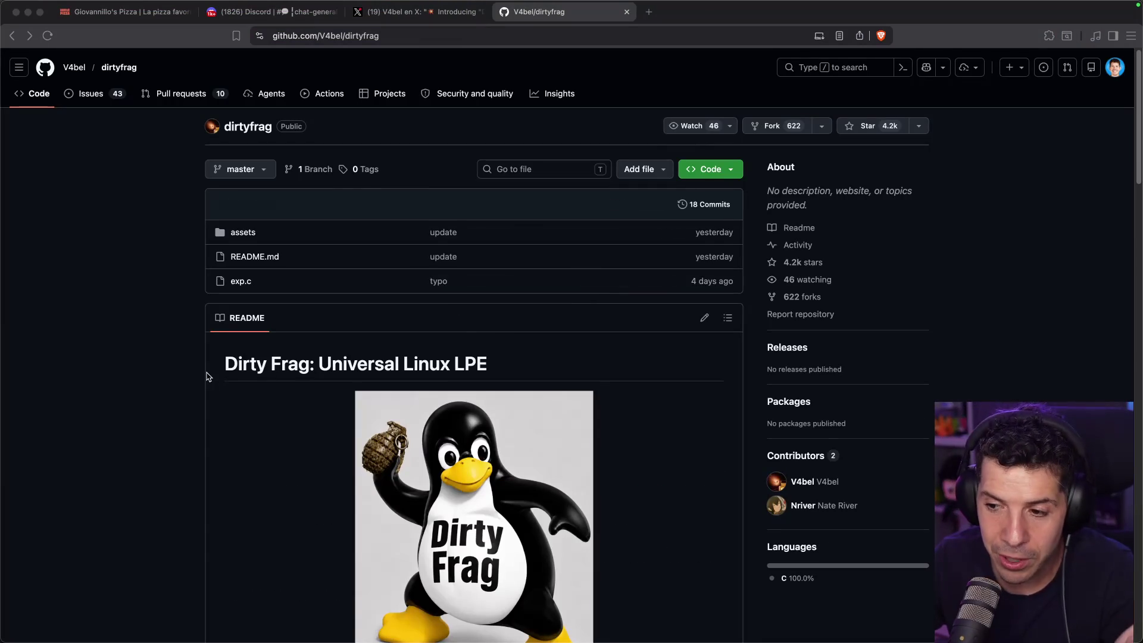
scroll(306, 384, down, 3)
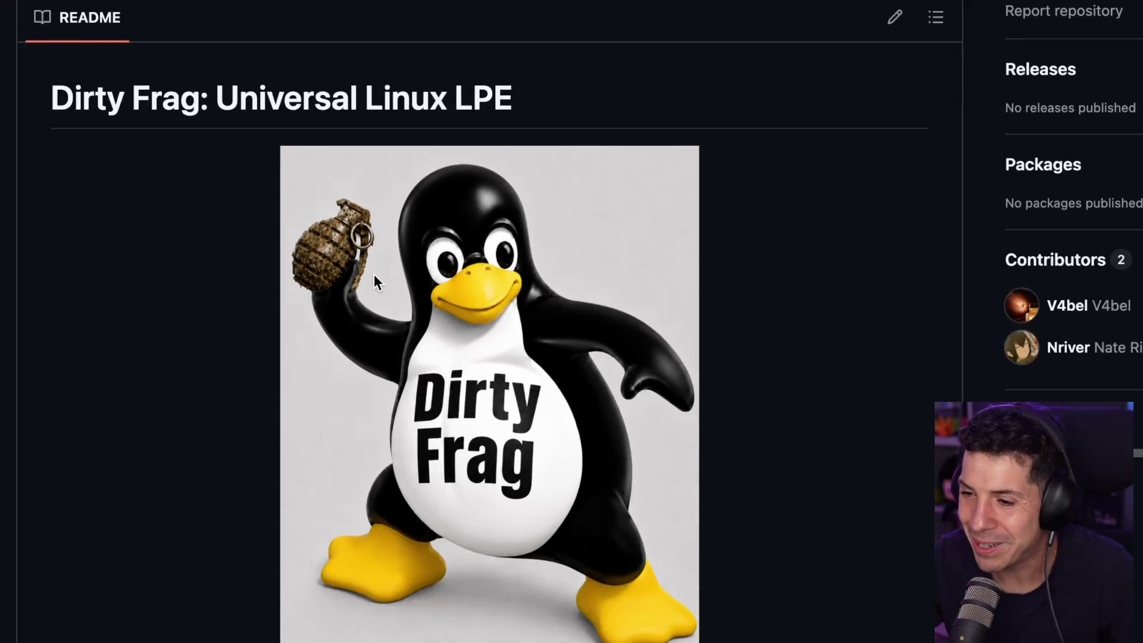
scroll(153, 390, down, 10)
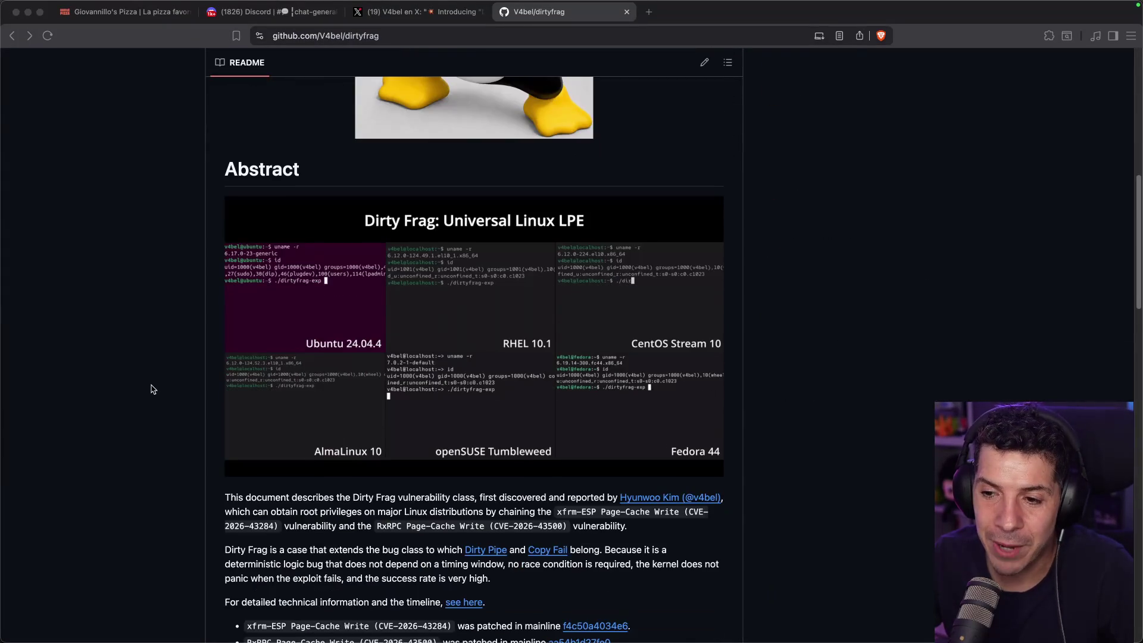
scroll(205, 375, down, 1)
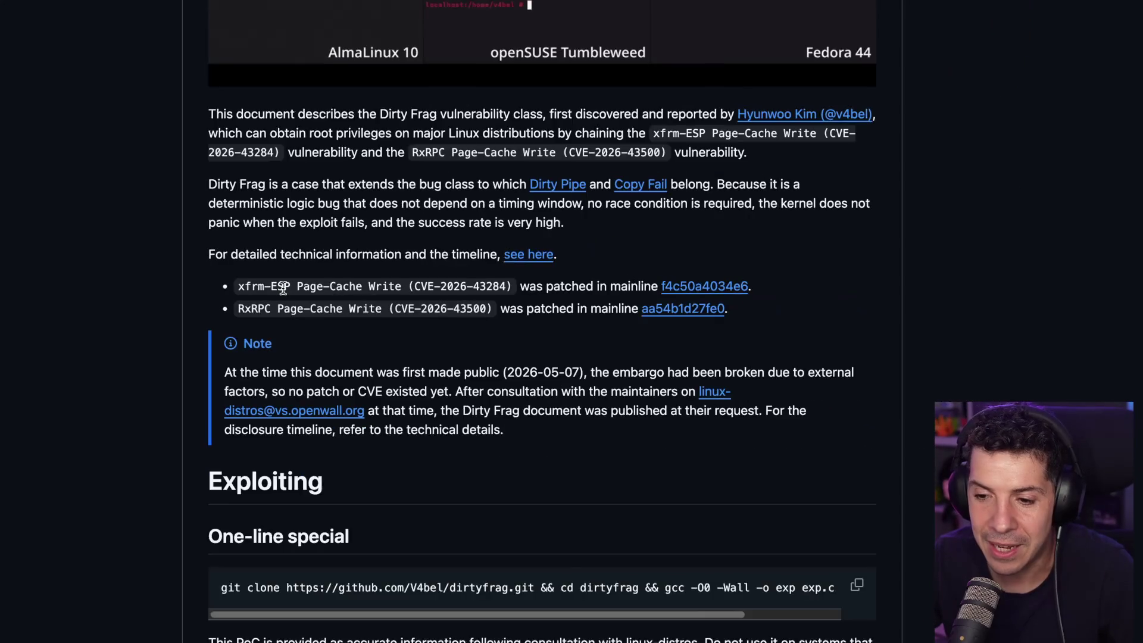
scroll(235, 328, down, 3)
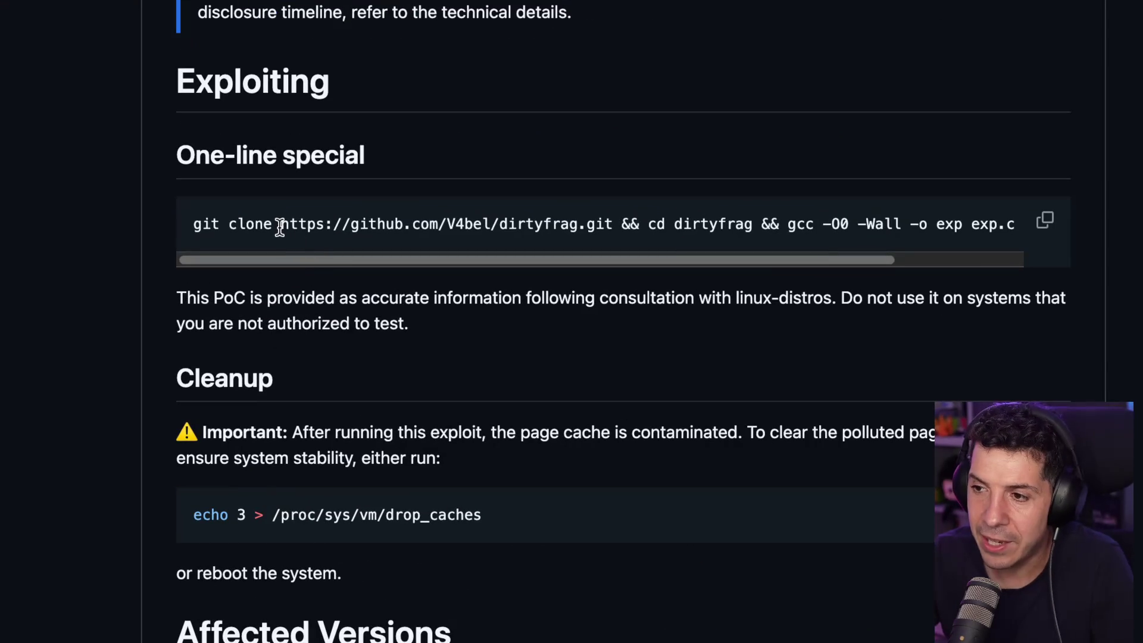
drag(279, 226, 541, 219)
drag(862, 262, 988, 246)
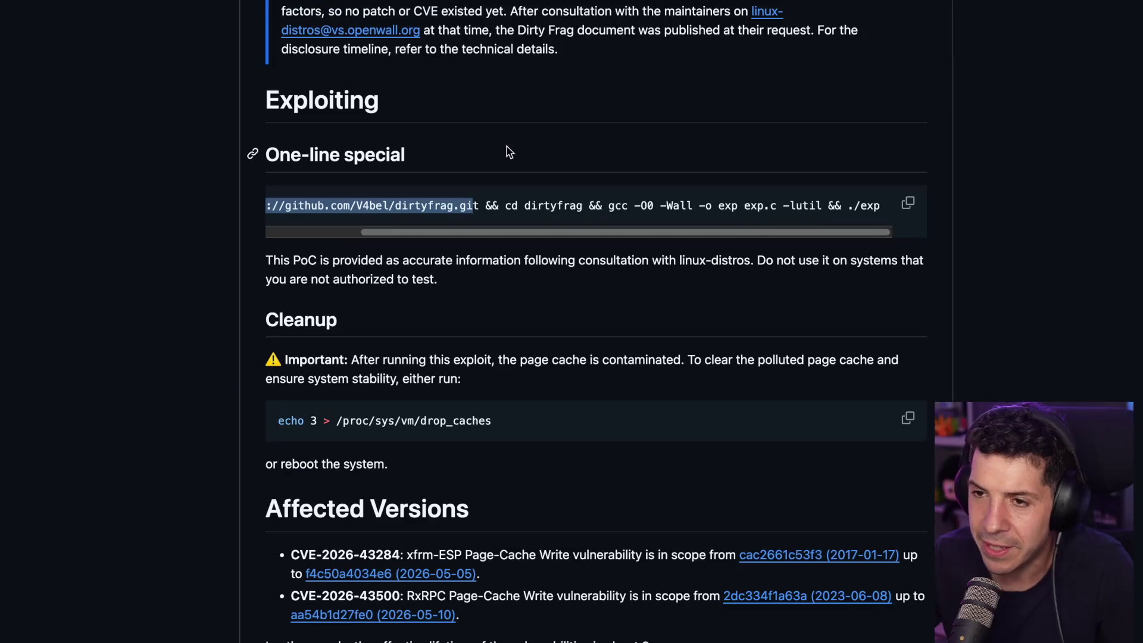
scroll(221, 306, up, 15)
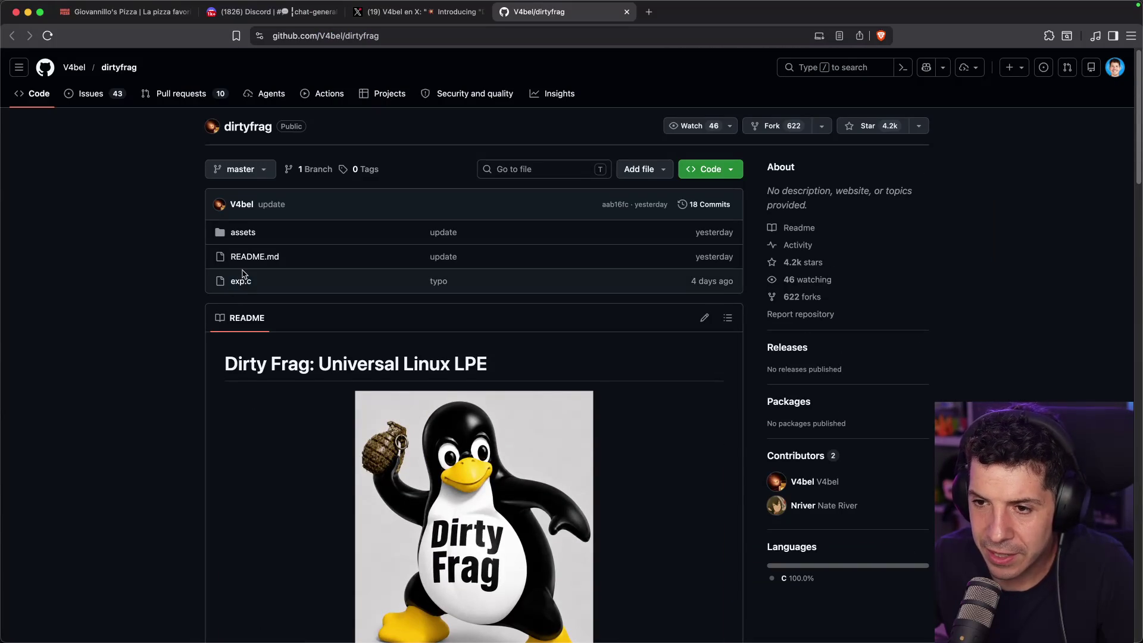
click(244, 289)
Skim exp.c down to the splice predicate checks, then go back to the dirtyfrag repository page.
scroll(301, 369, down, 20)
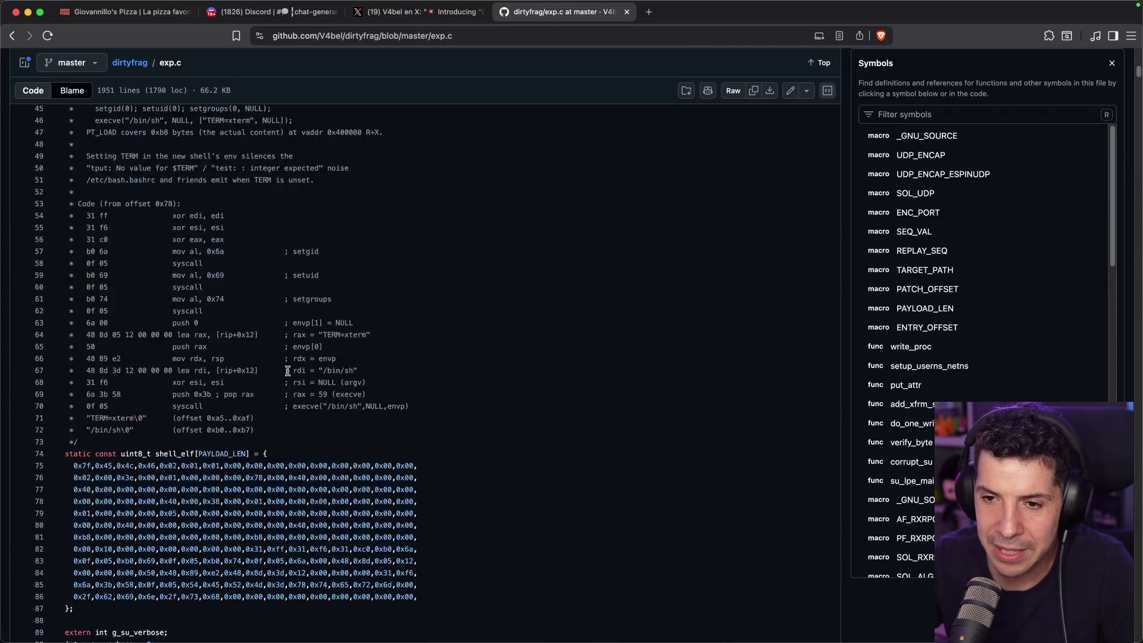
scroll(302, 347, down, 20)
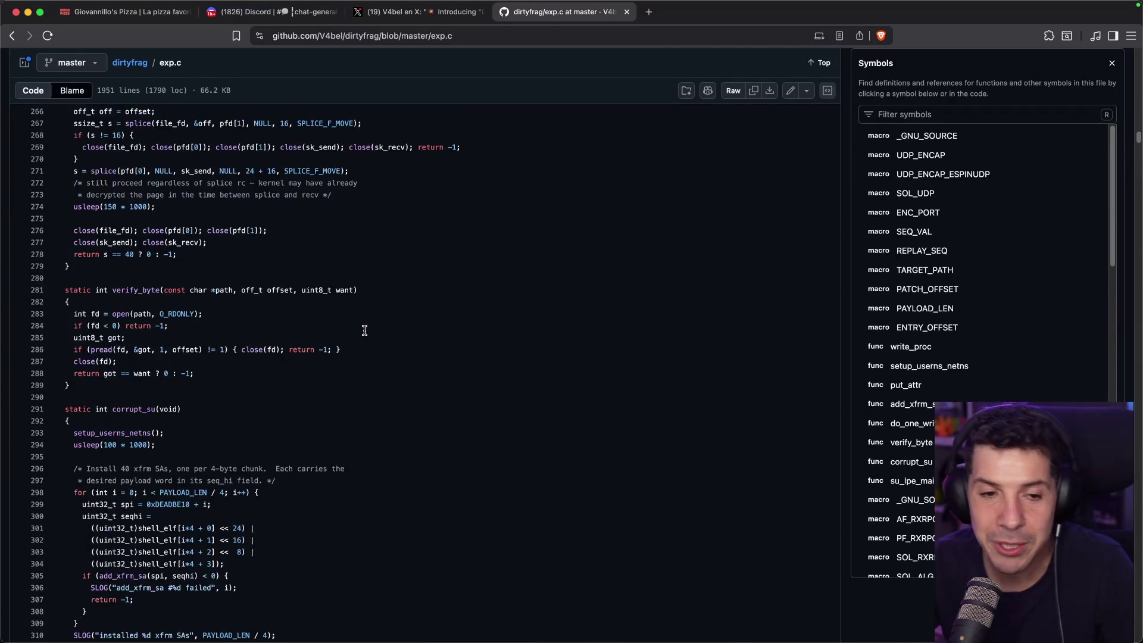
scroll(363, 326, down, 20)
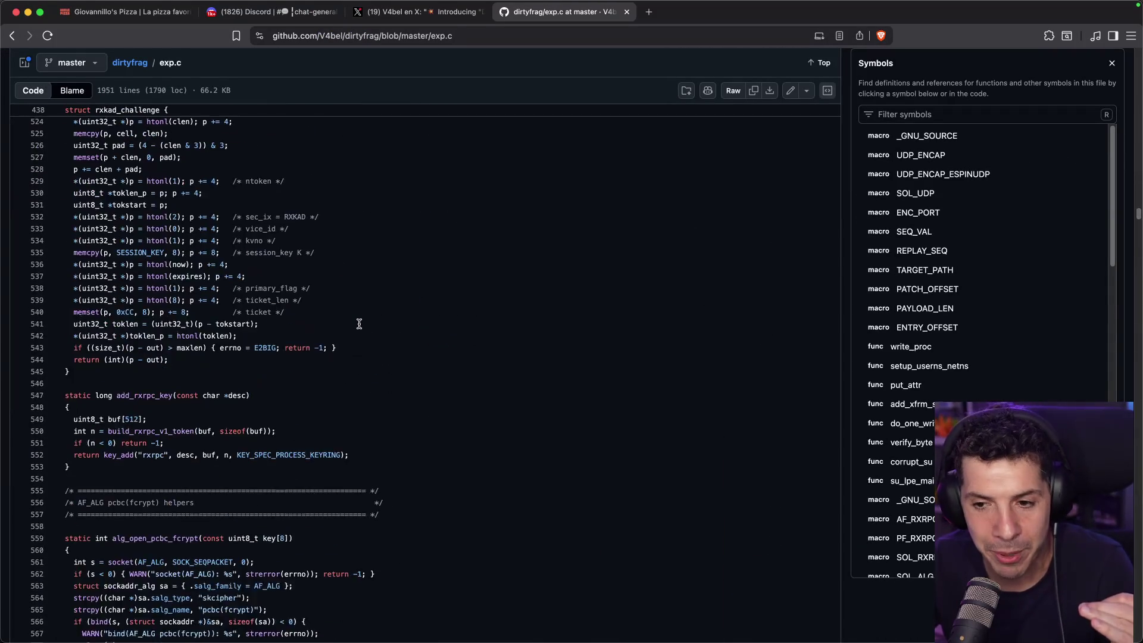
scroll(359, 323, down, 20)
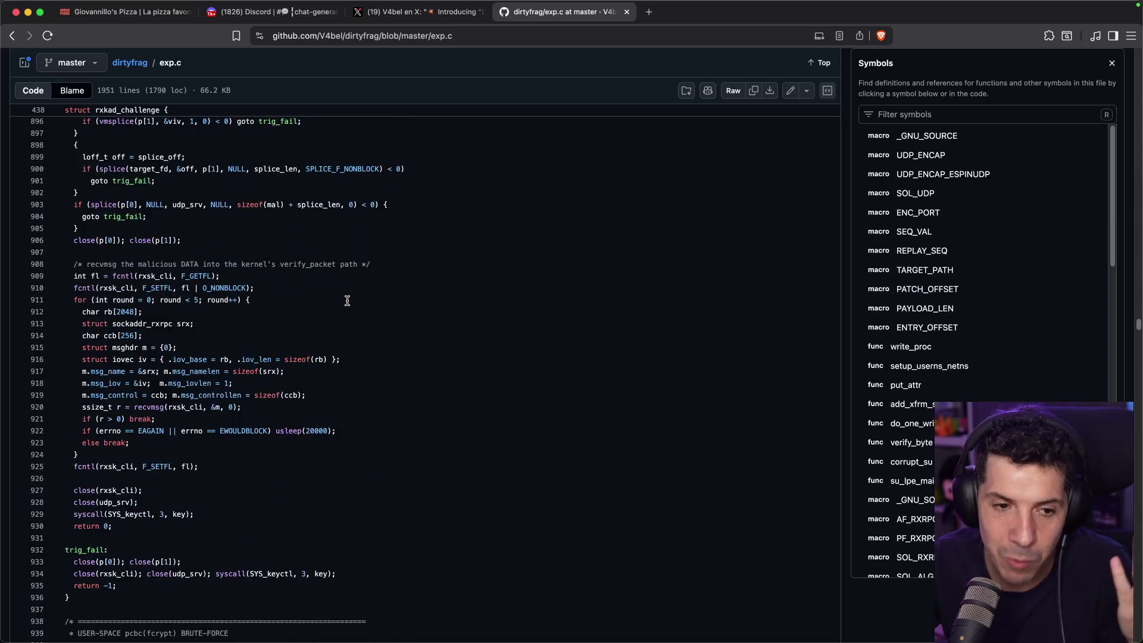
scroll(348, 299, down, 20)
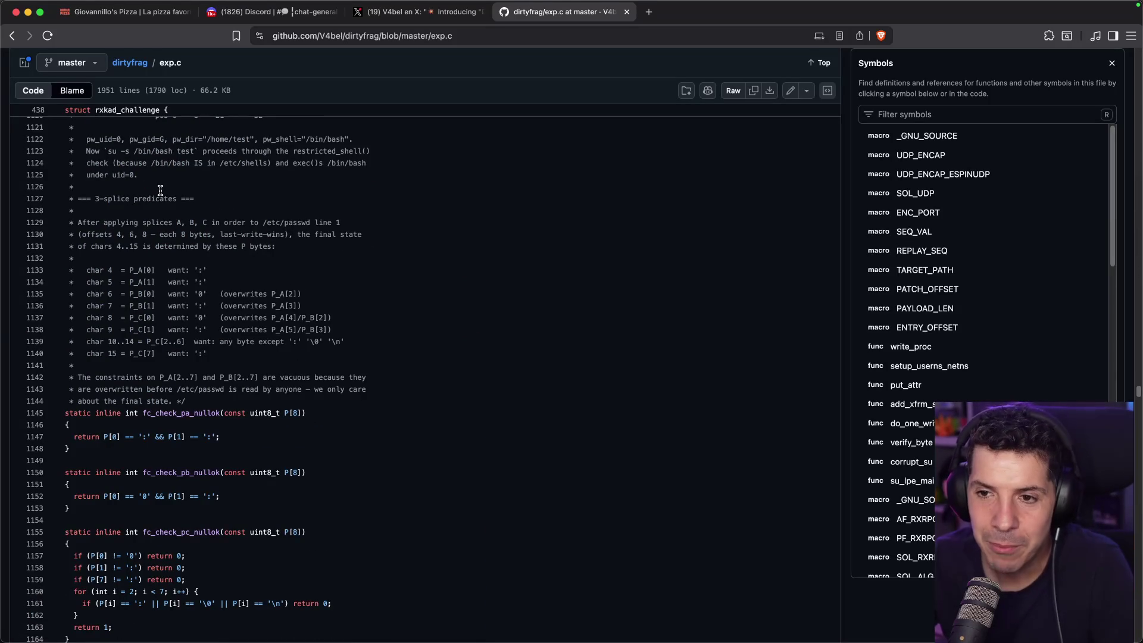
click(13, 37)
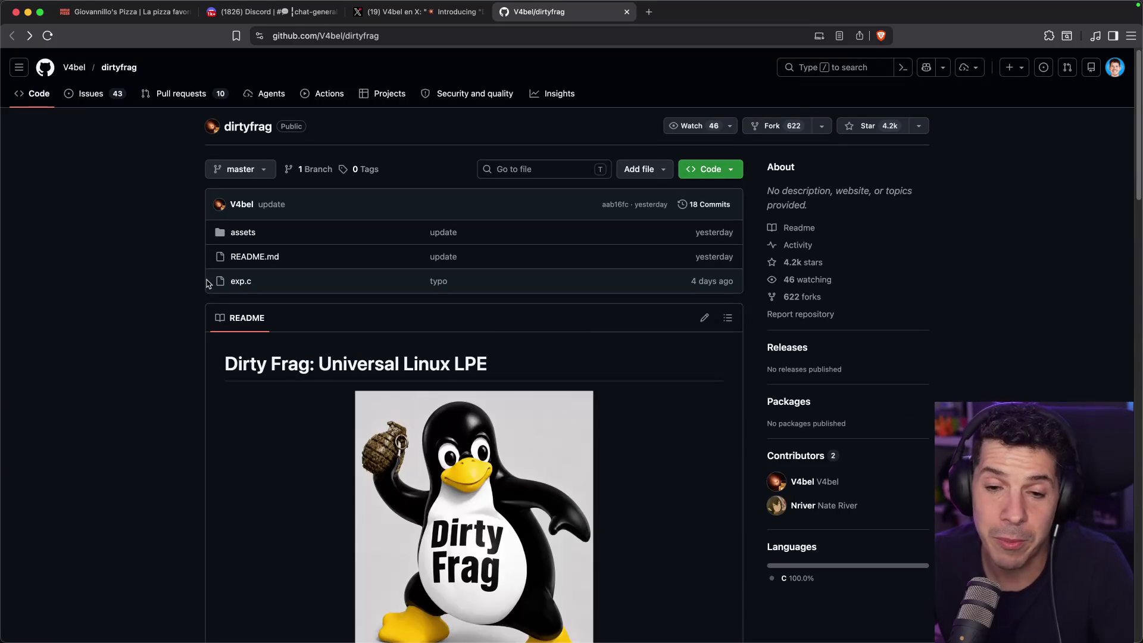
Scroll the dirtyfrag README through its Exploiting section.
scroll(185, 285, down, 15)
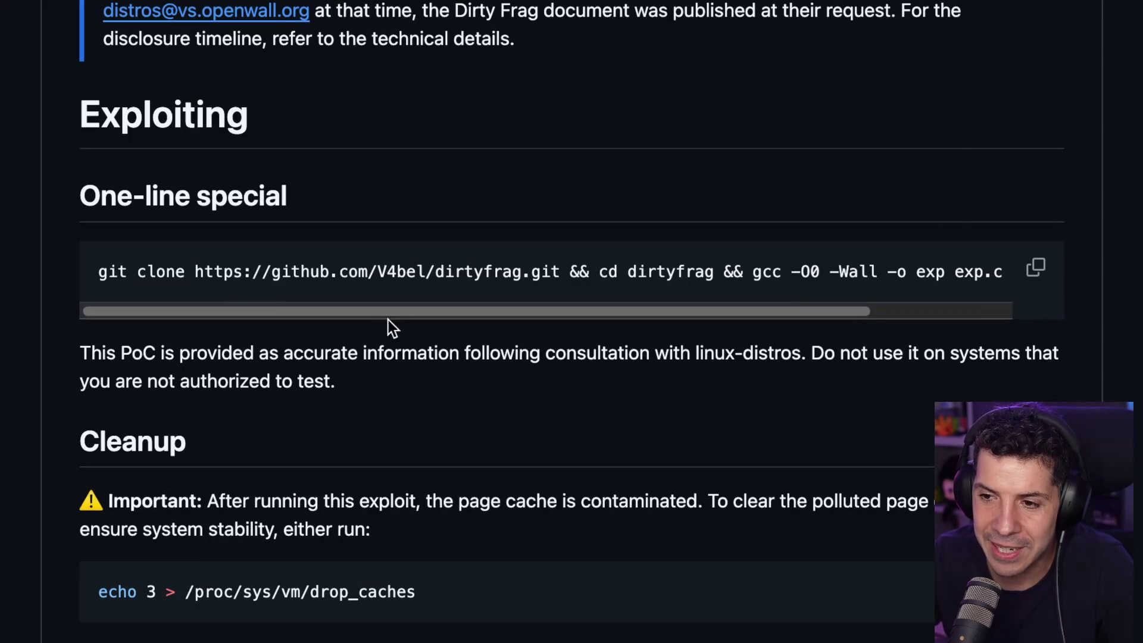
scroll(381, 348, right, 5)
drag(740, 312, 257, 287)
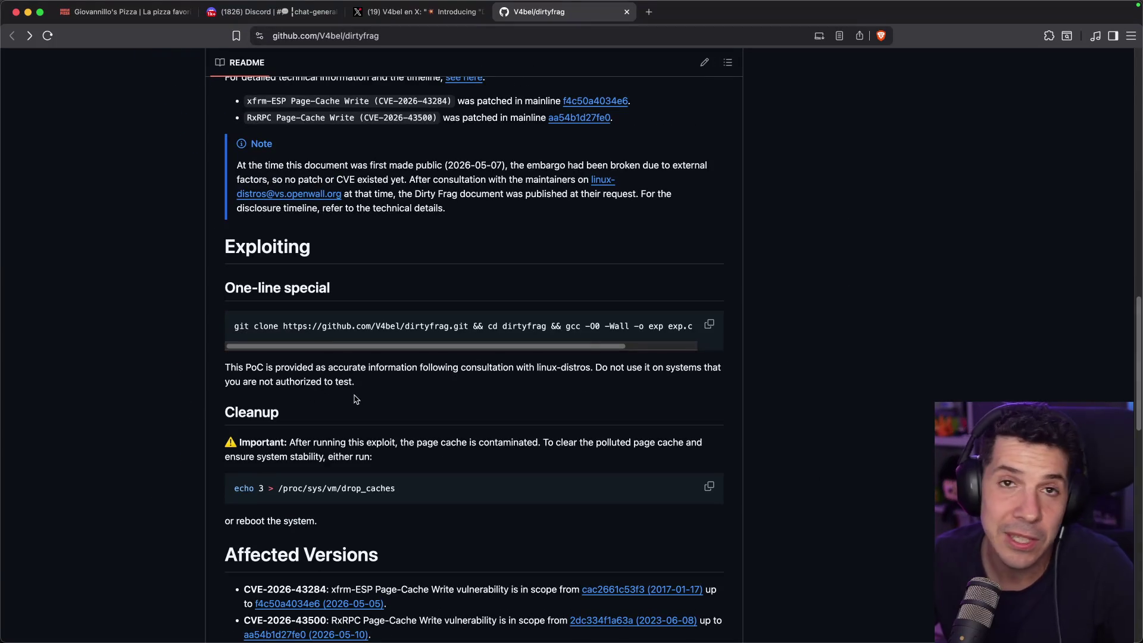
scroll(235, 393, down, 10)
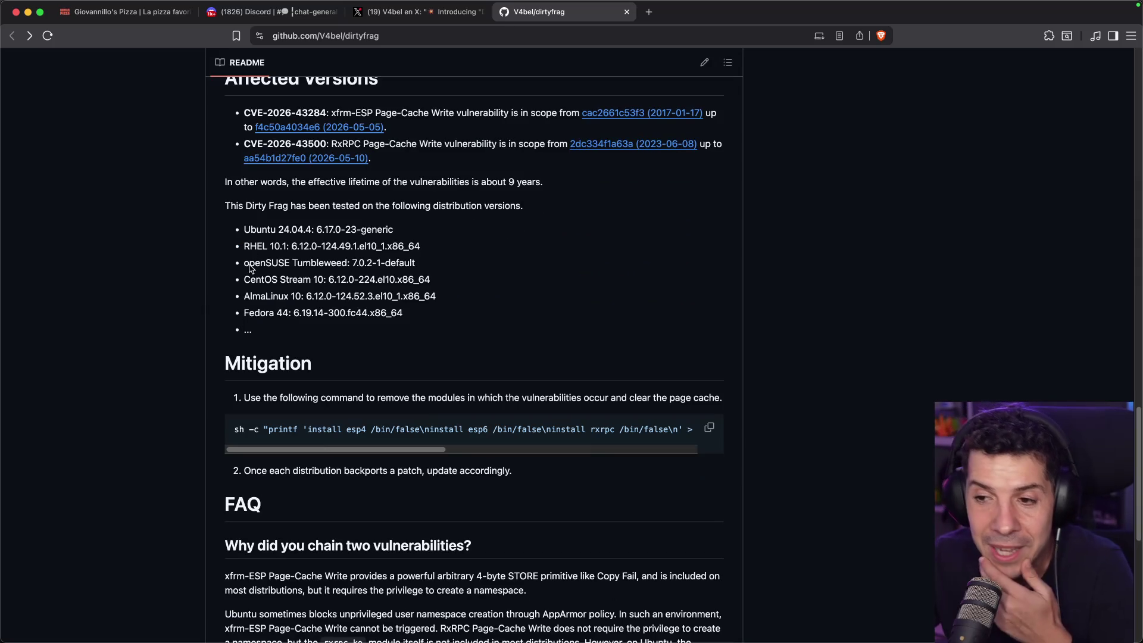
scroll(249, 174, up, 1)
drag(261, 136, 319, 136)
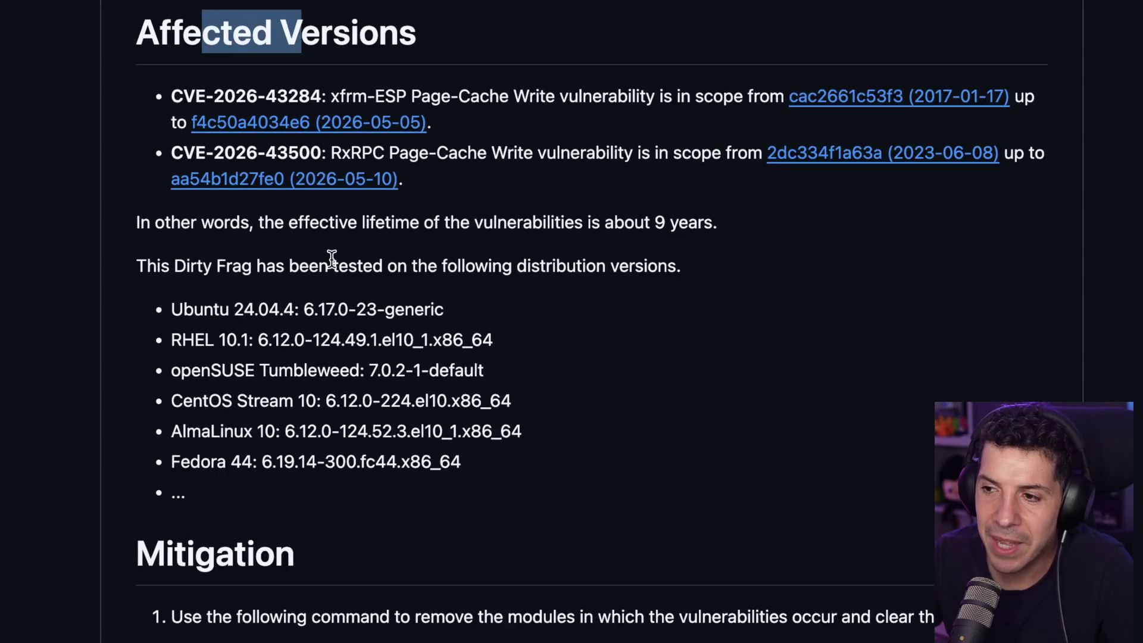
Highlight the 'about 9 years' lifetime phrase, then read on through Affected Versions and Mitigation.
drag(640, 216, 768, 216)
click(763, 218)
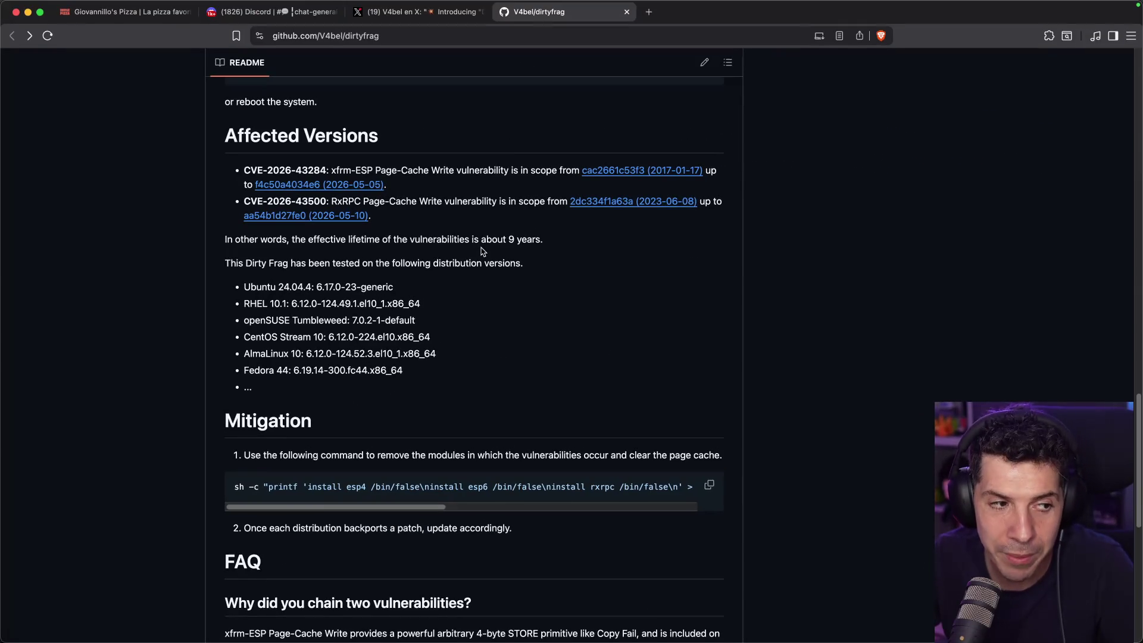
scroll(416, 312, down, 5)
scroll(357, 381, right, 2)
scroll(382, 376, right, 3)
scroll(258, 362, left, 8)
scroll(187, 339, down, 6)
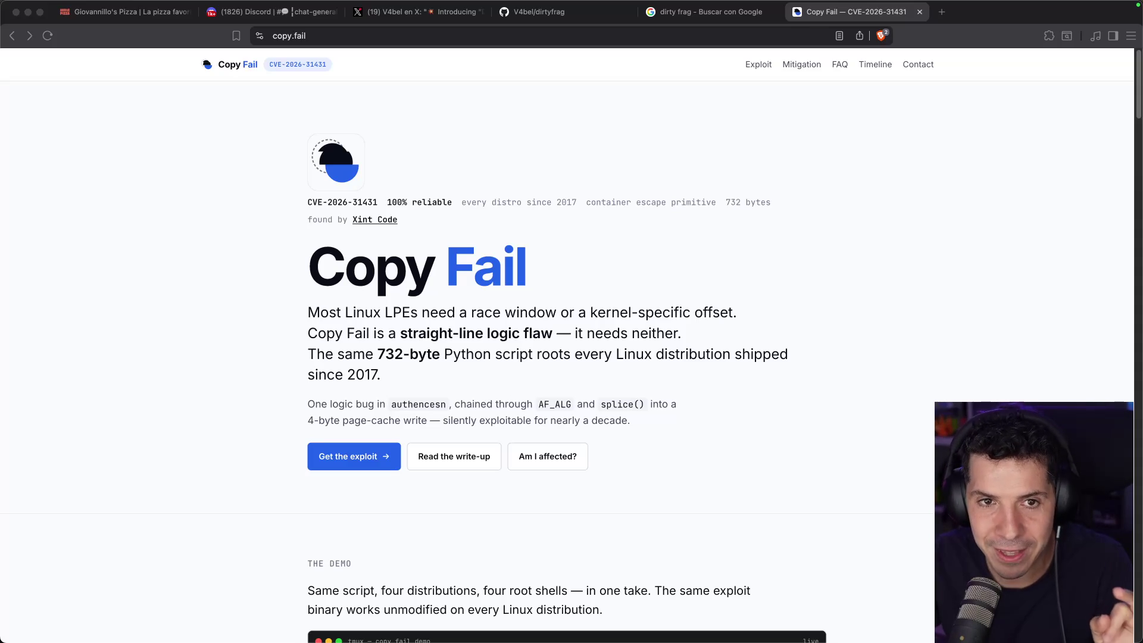
Expand the FAQ entry 'Was this AI-found?' and highlight its AI-assisted answer.
scroll(207, 362, down, 20)
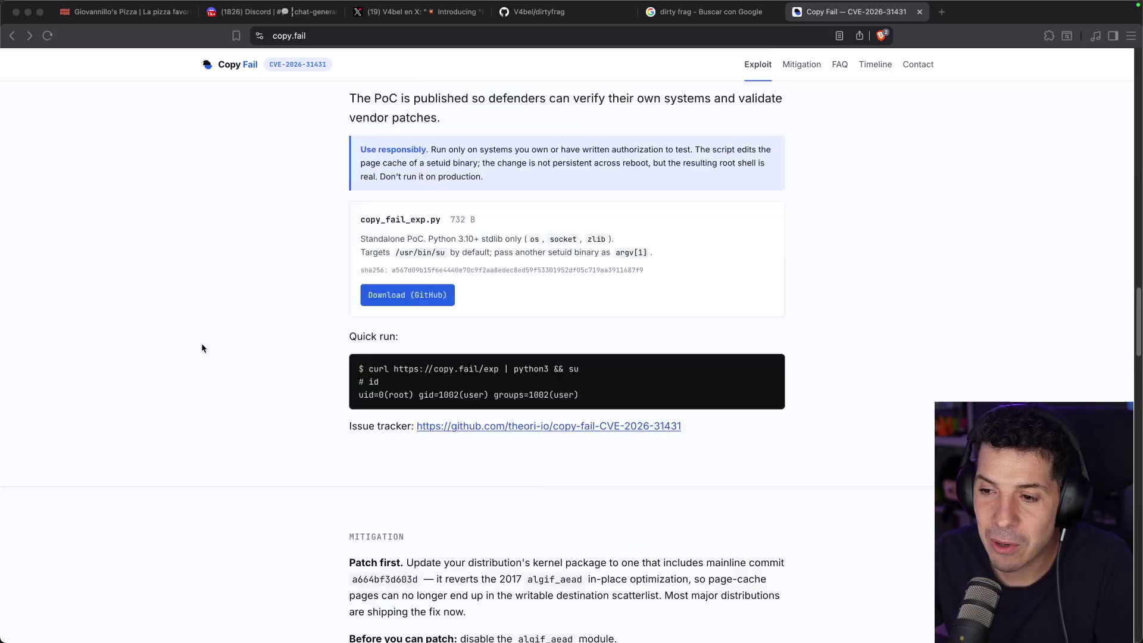
scroll(236, 167, down, 3)
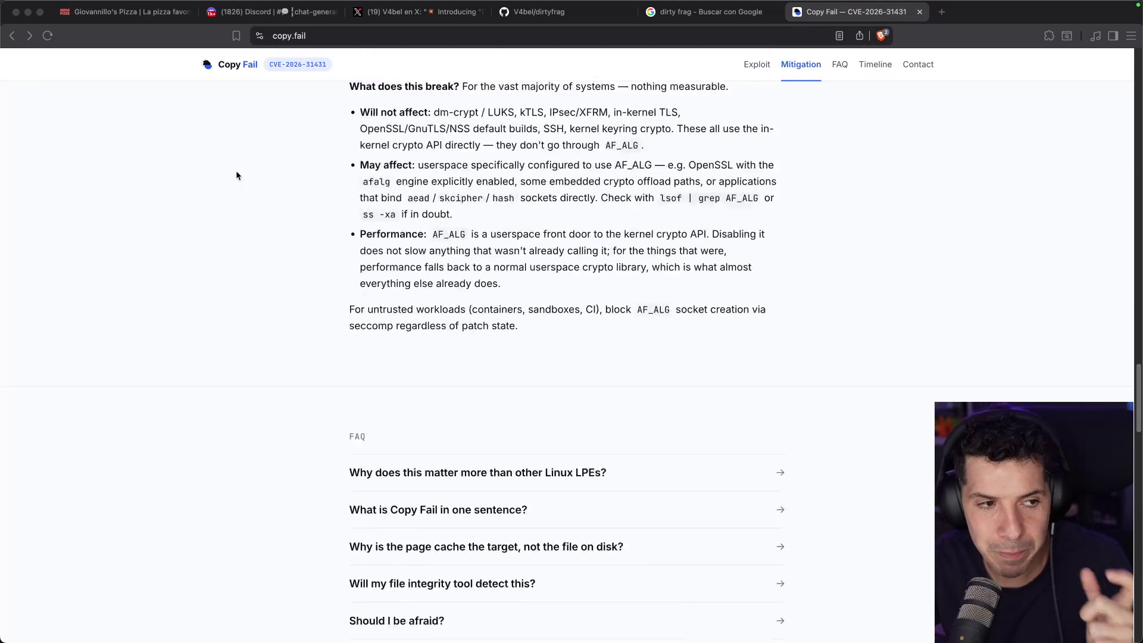
scroll(269, 177, down, 5)
scroll(288, 186, down, 3)
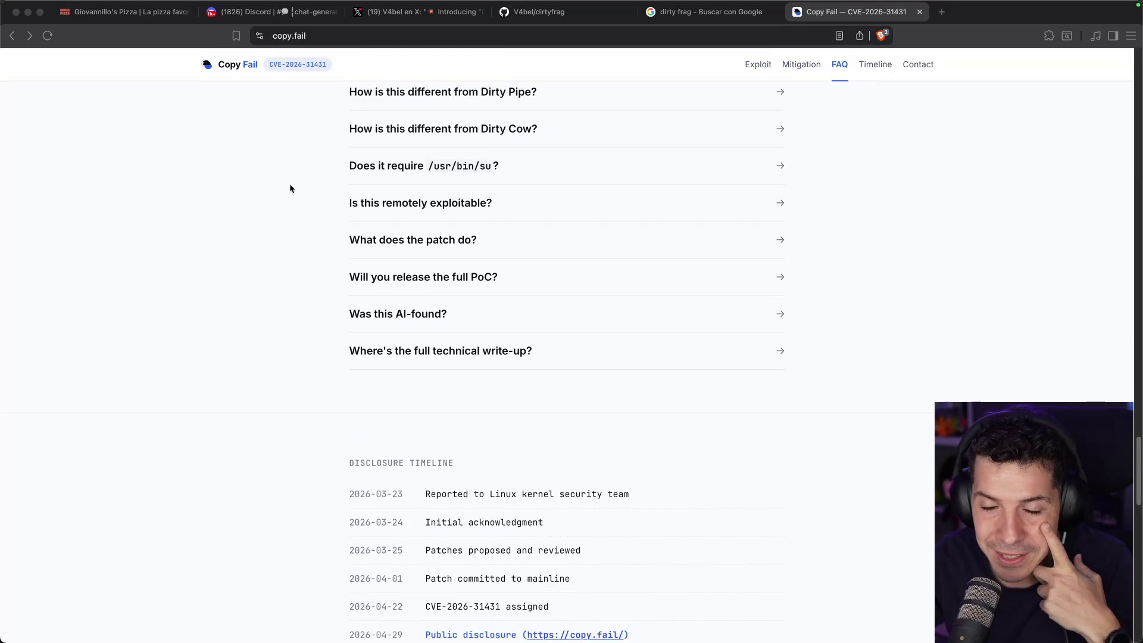
click(381, 316)
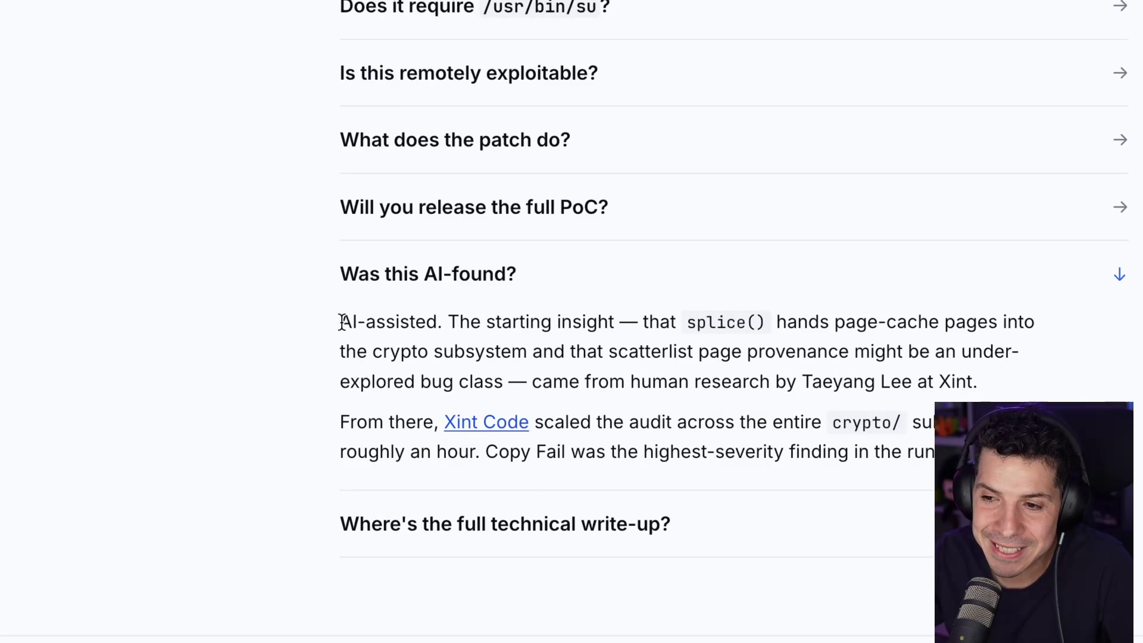
drag(341, 321, 436, 321)
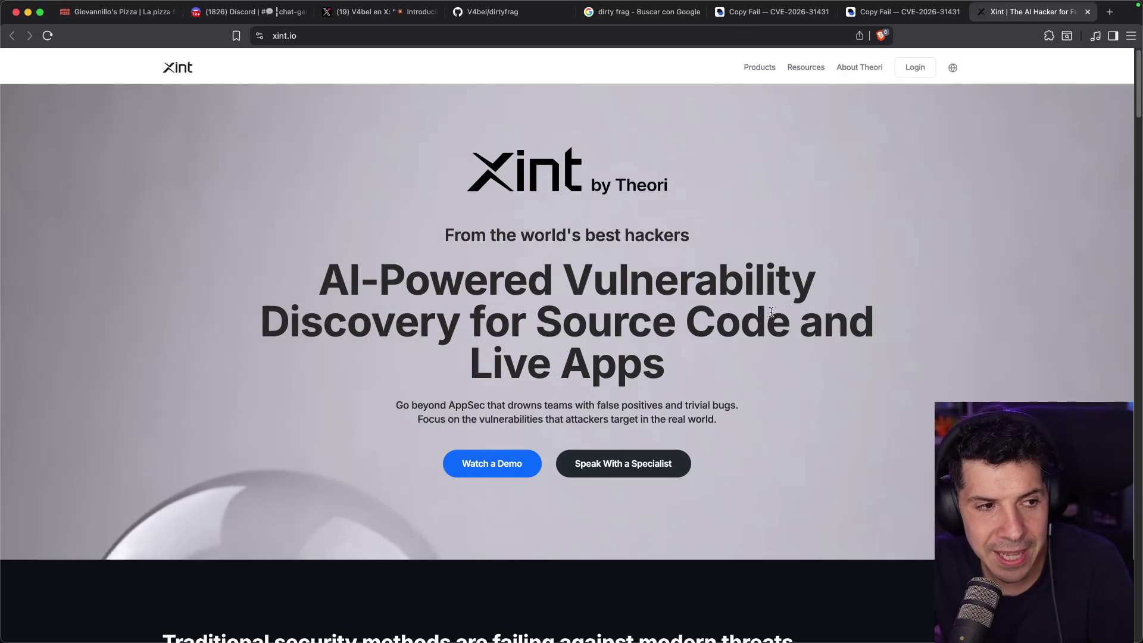
Skim the Xint by Theori homepage, then close its tab to return to Copy Fail.
scroll(682, 297, down, 10)
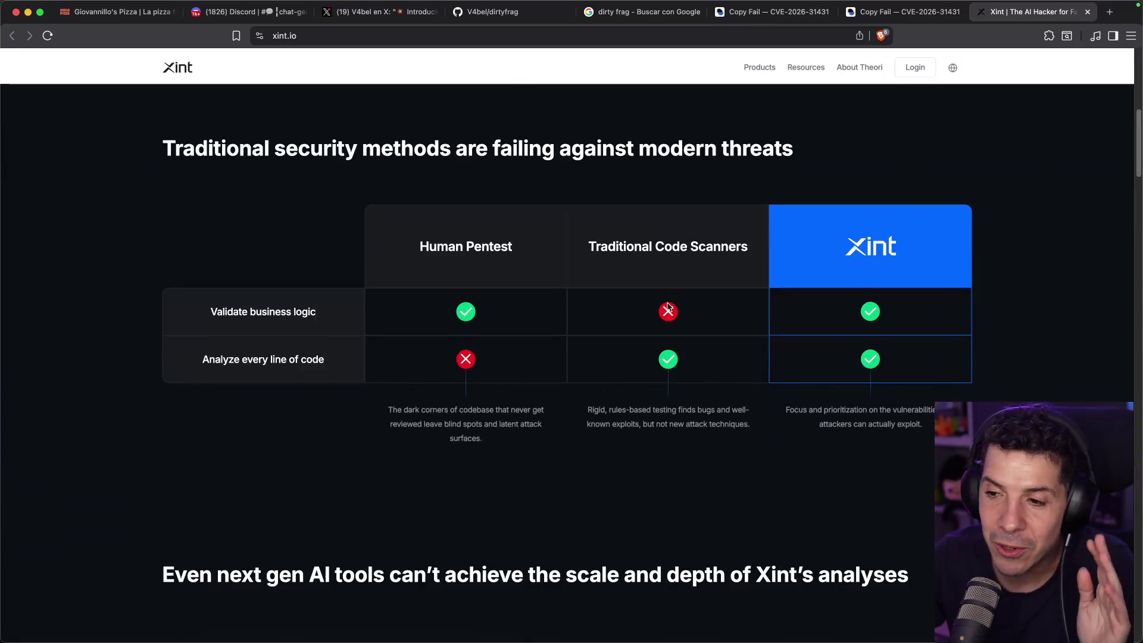
scroll(667, 306, up, 3)
scroll(667, 306, up, 5)
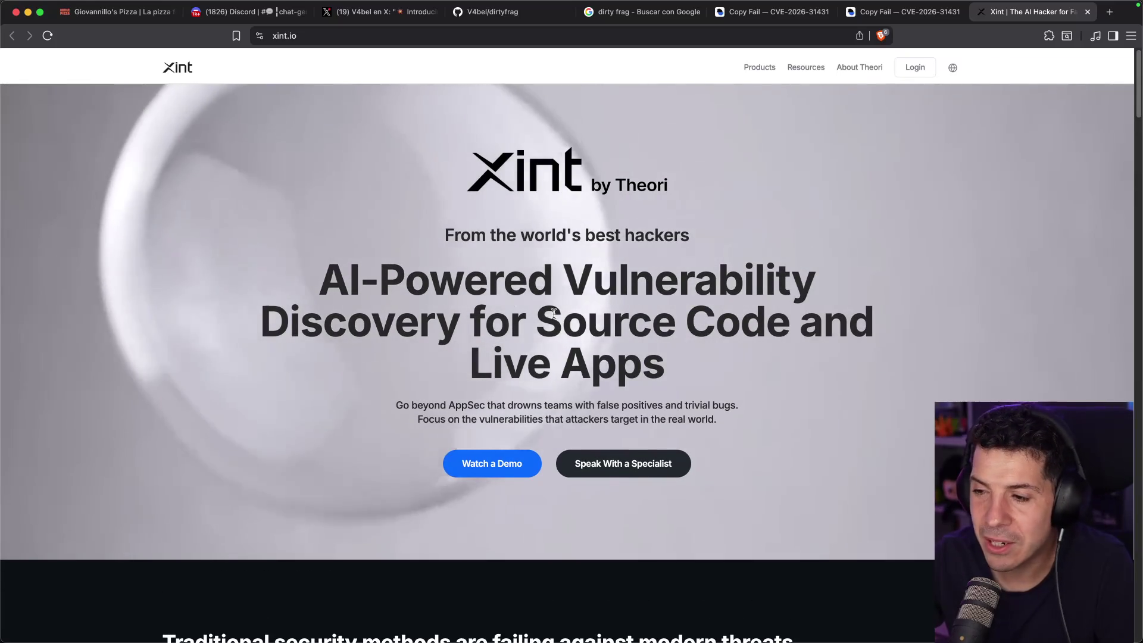
scroll(499, 309, down, 20)
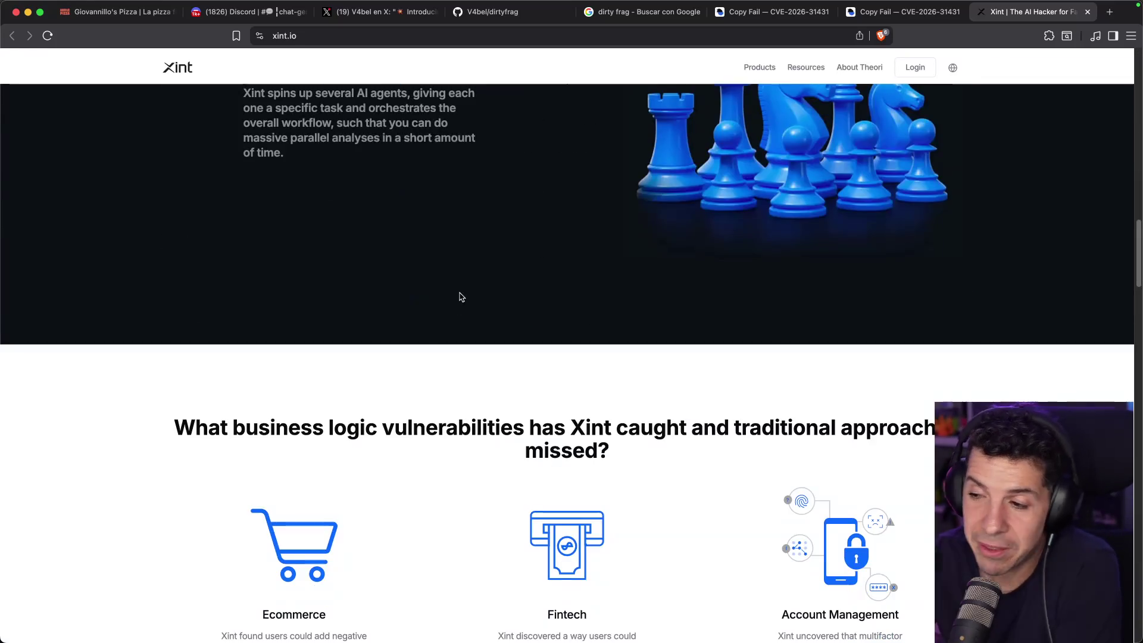
scroll(461, 292, down, 15)
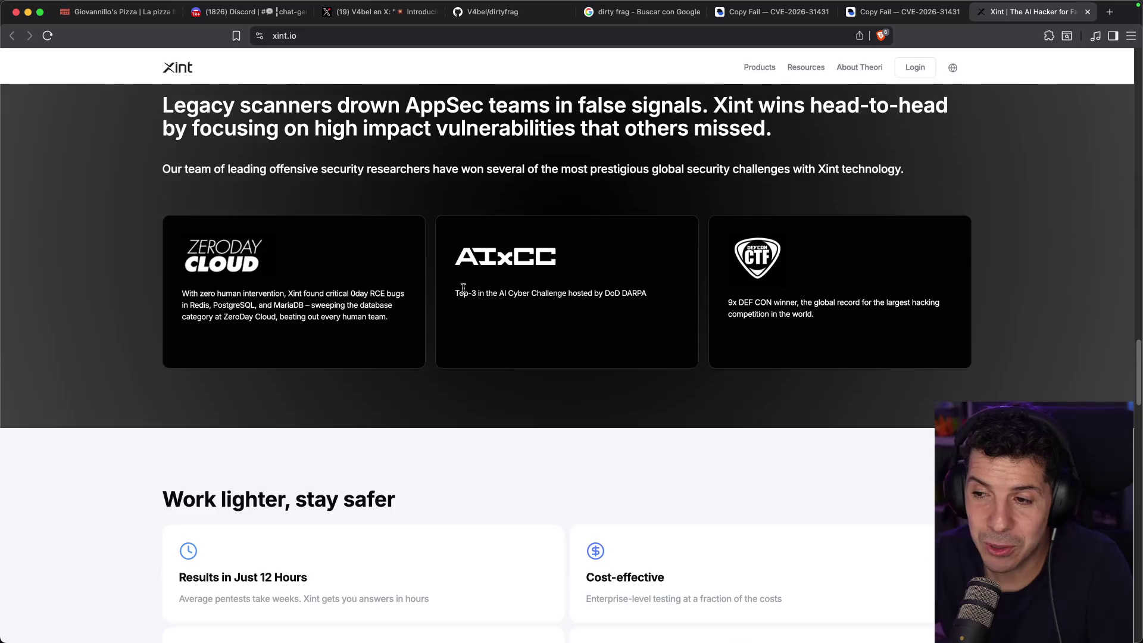
scroll(465, 285, up, 20)
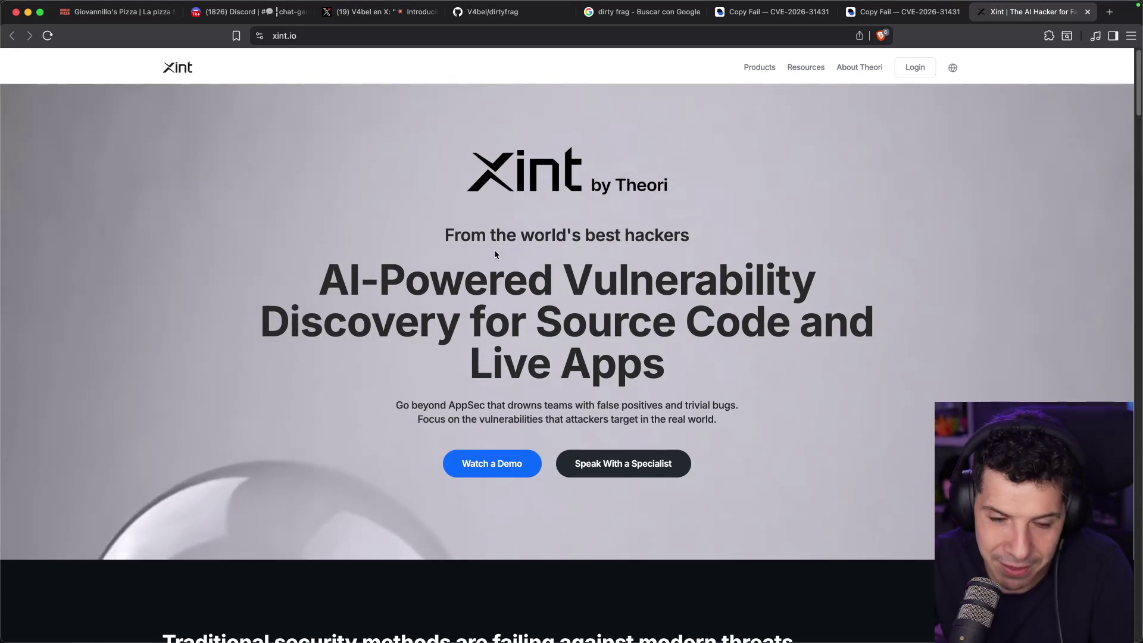
key(super+w)
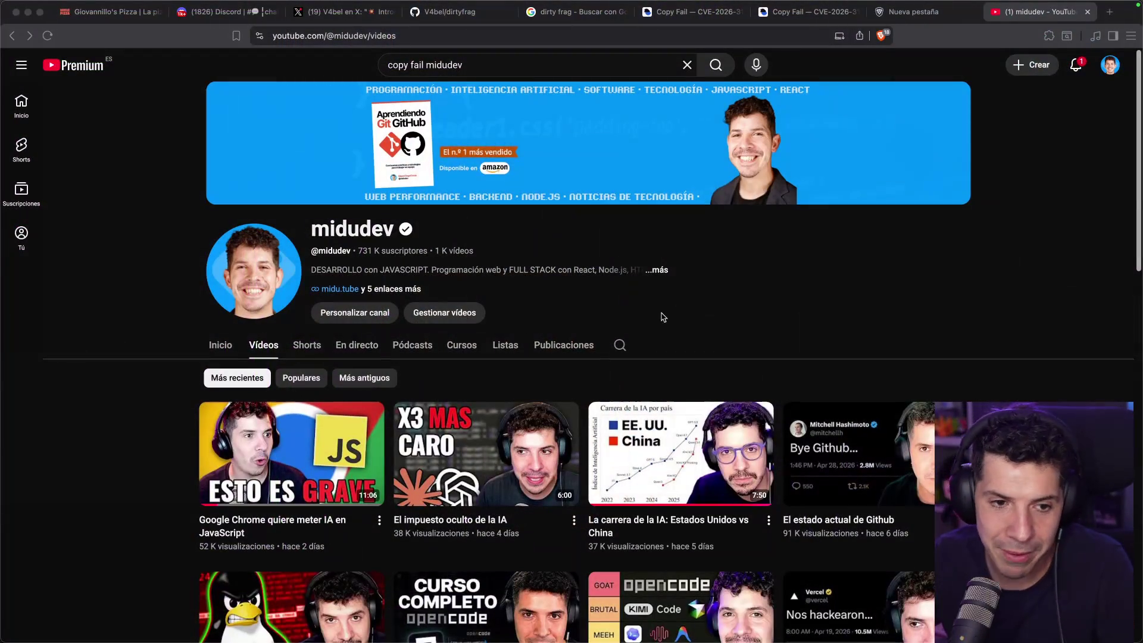
Scroll the midudev channel's Videos grid.
scroll(626, 296, down, 7)
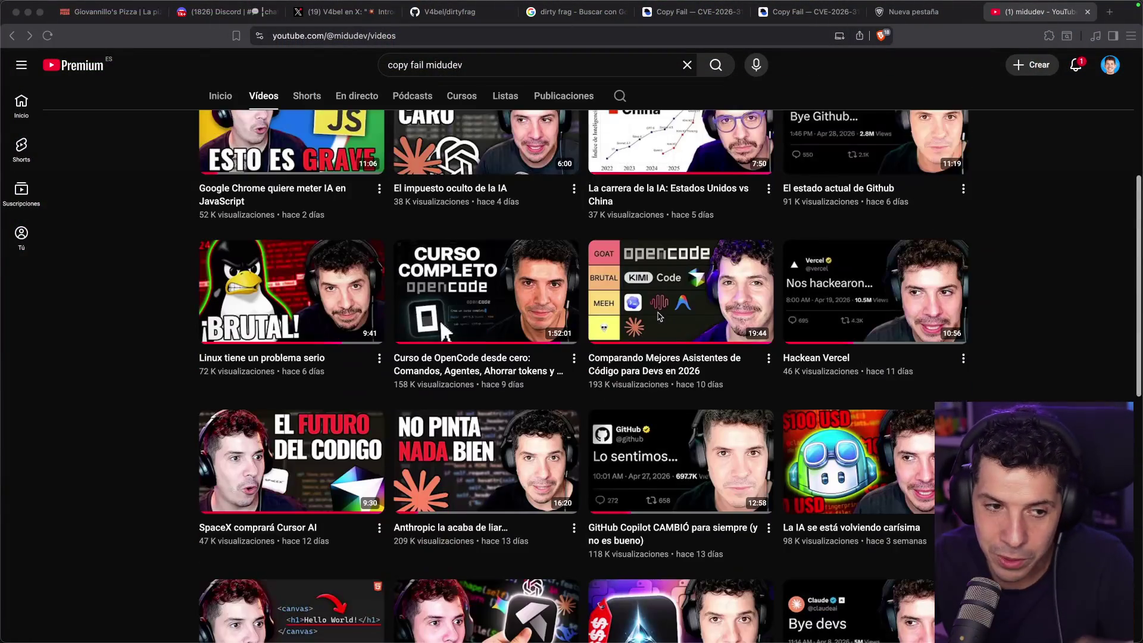
scroll(192, 323, up, 2)
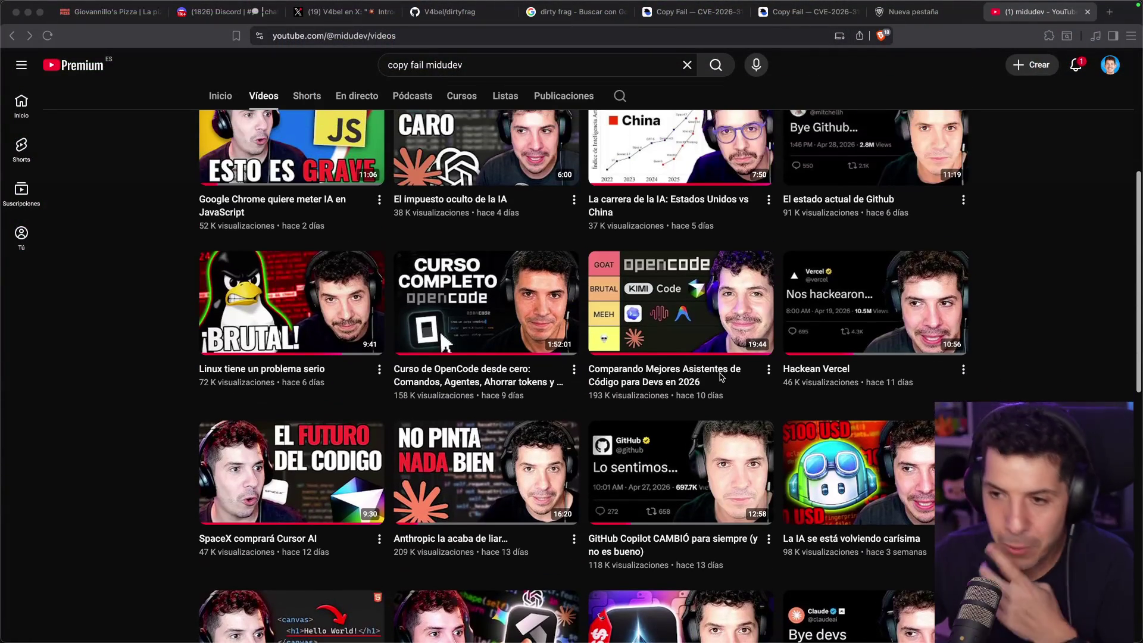
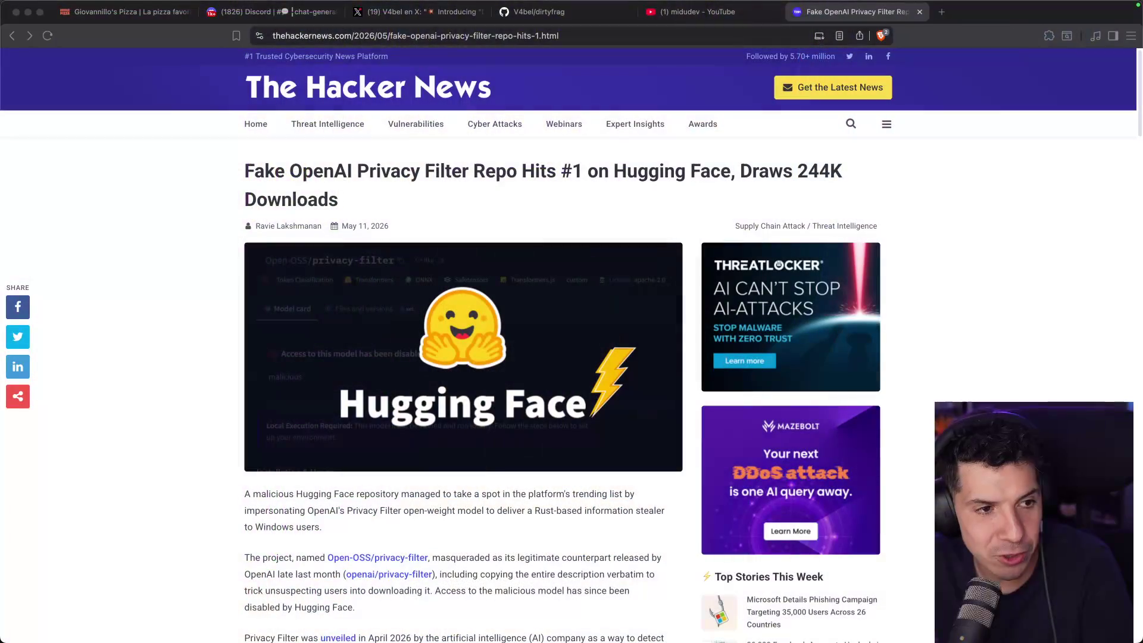
Scroll the article and open its Open-OSS/privacy-filter Hugging Face link in a new tab.
scroll(484, 169, down, 3)
scroll(238, 370, down, 1)
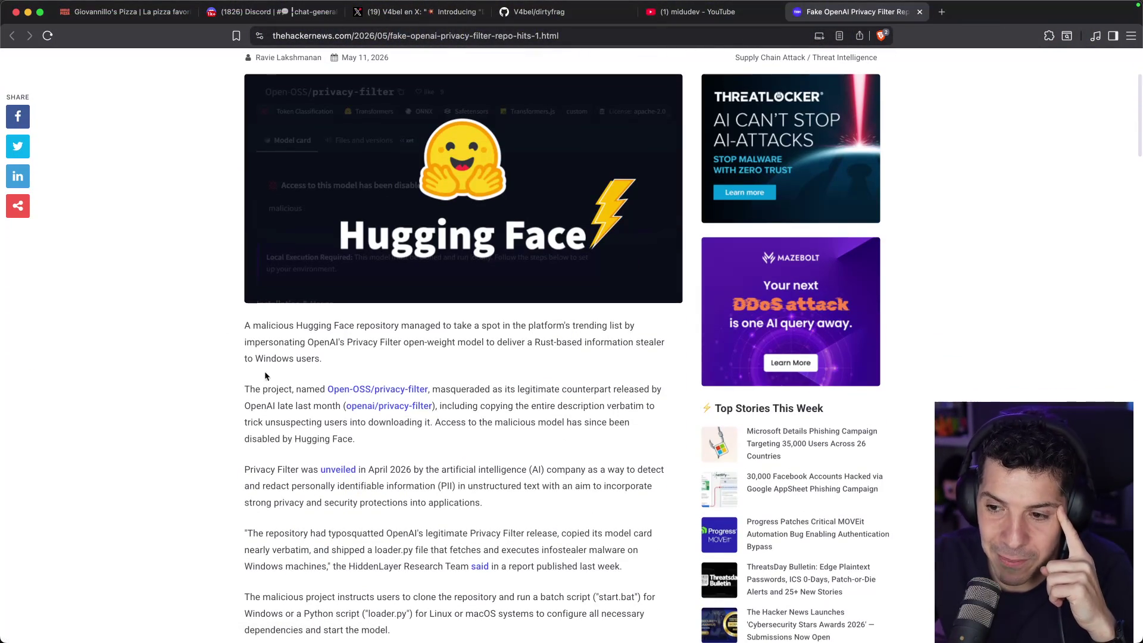
click(395, 390)
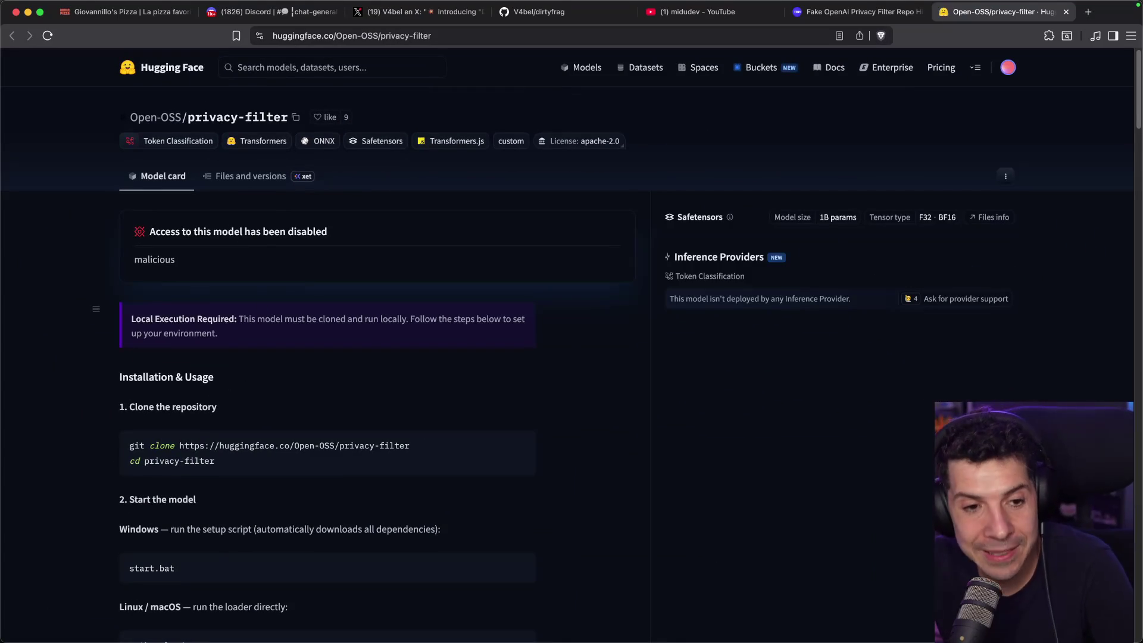
key(super+Tab)
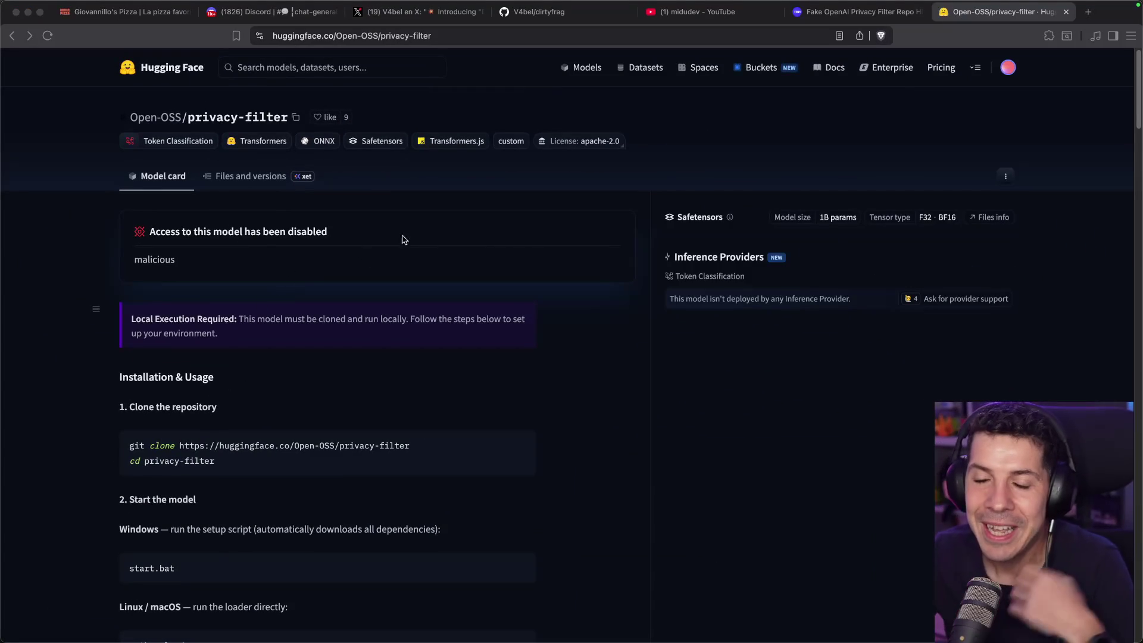
click(124, 104)
mouse_move(142, 115)
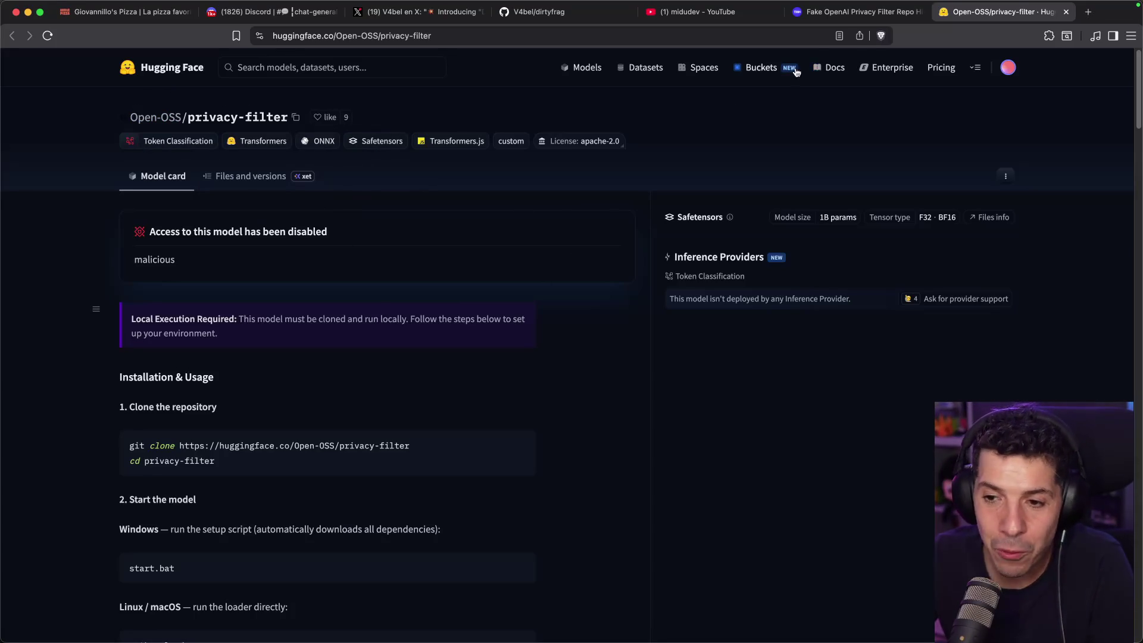
click(872, 12)
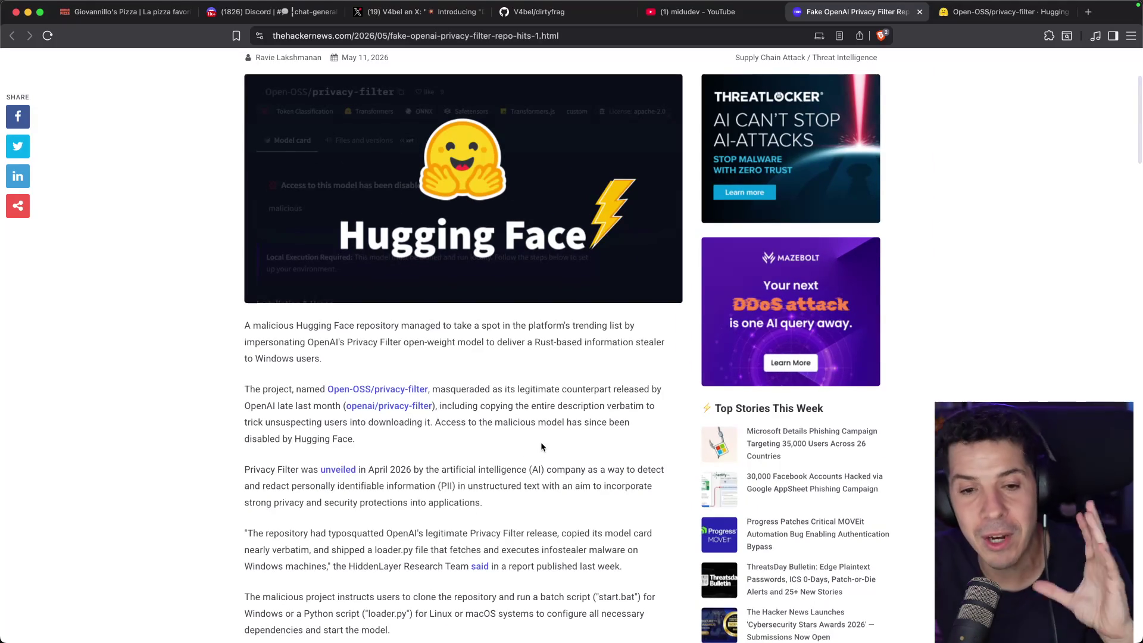
scroll(588, 442, down, 1)
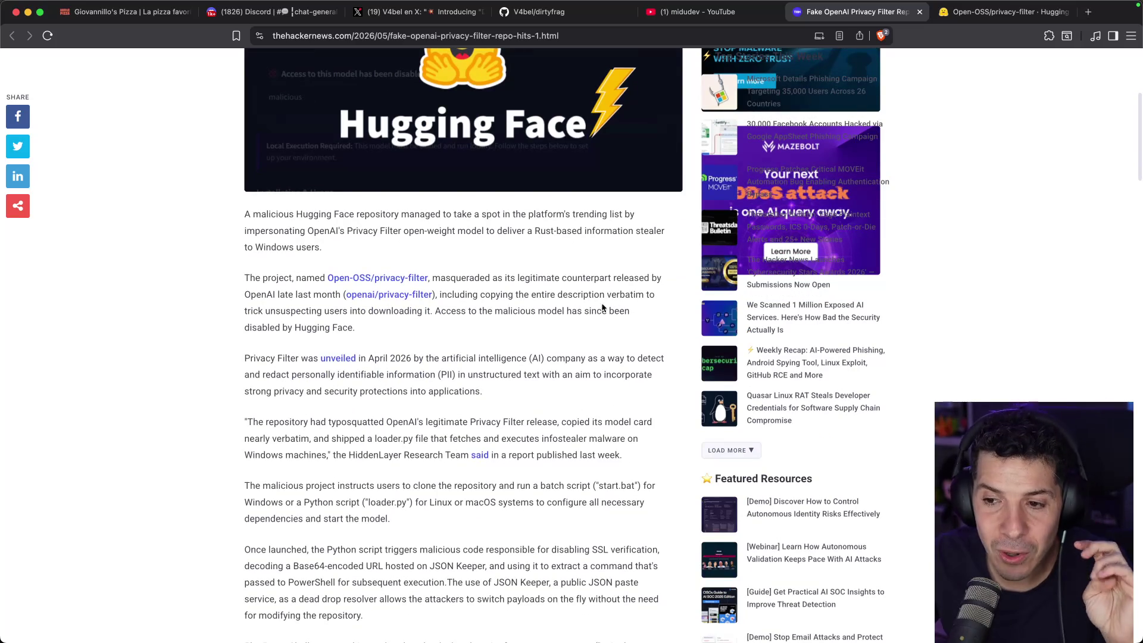
click(972, 19)
scroll(452, 231, down, 10)
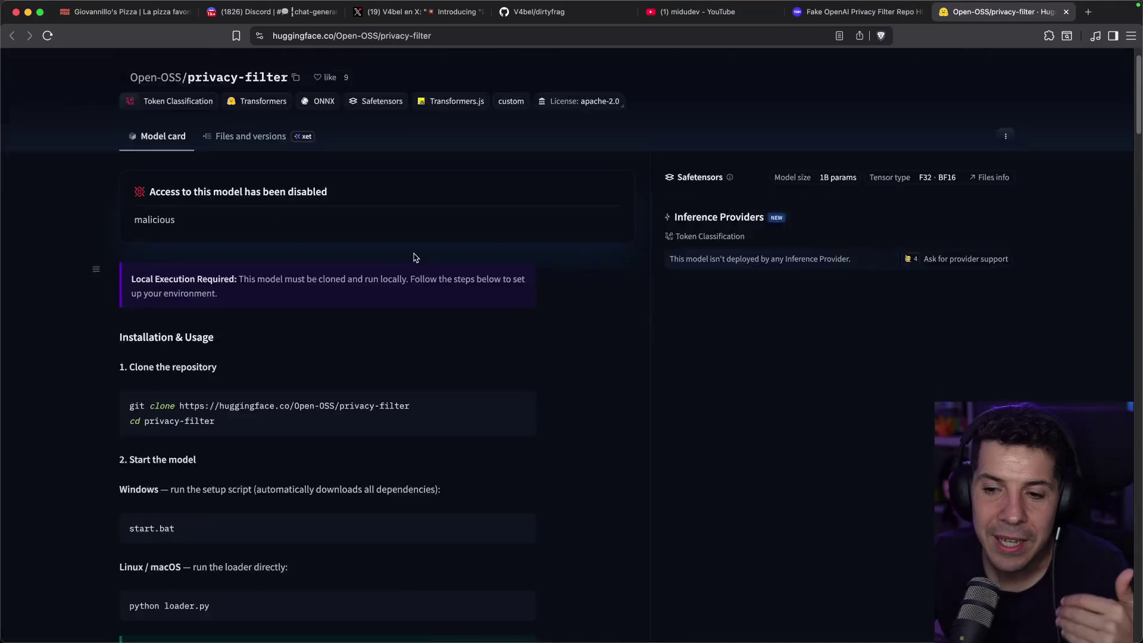
scroll(451, 230, down, 12)
scroll(524, 224, up, 20)
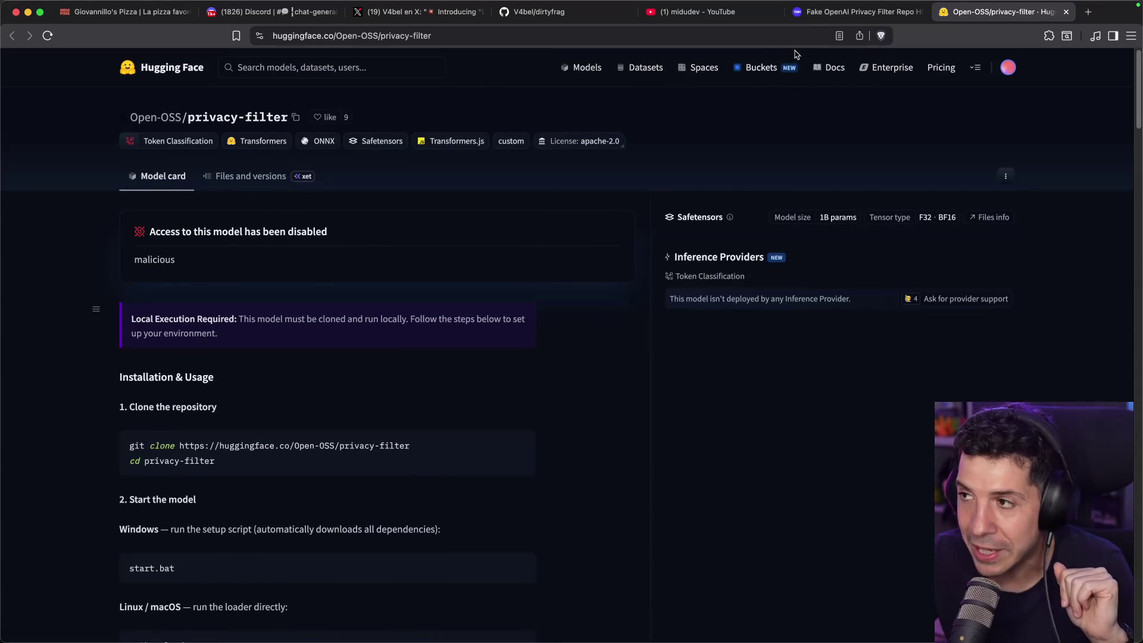
click(857, 12)
scroll(312, 309, up, 5)
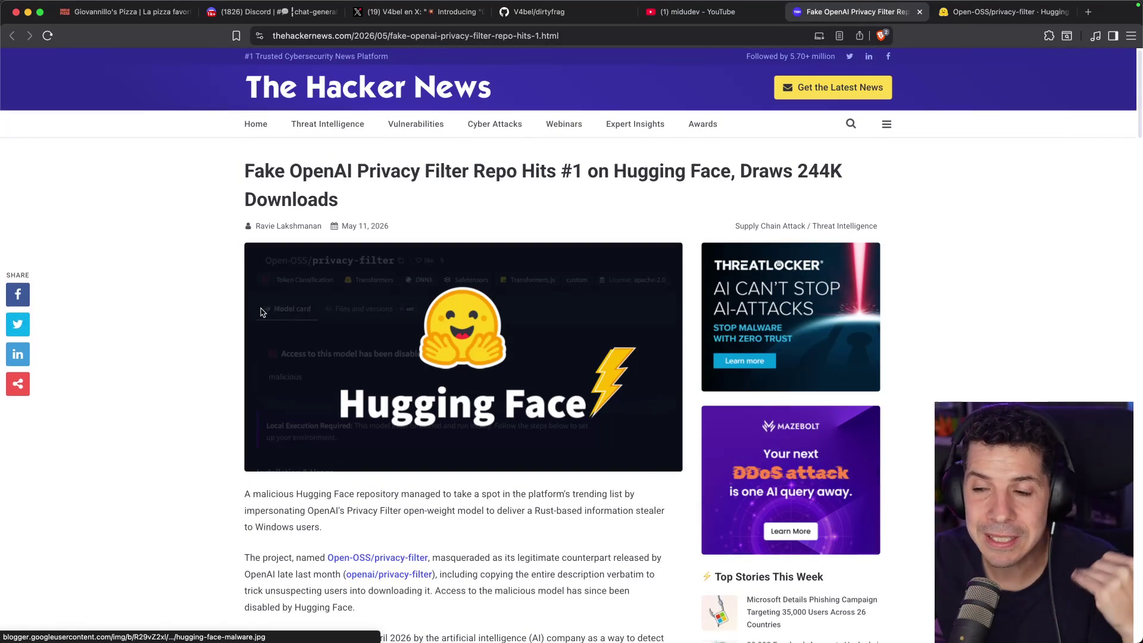
scroll(265, 312, down, 5)
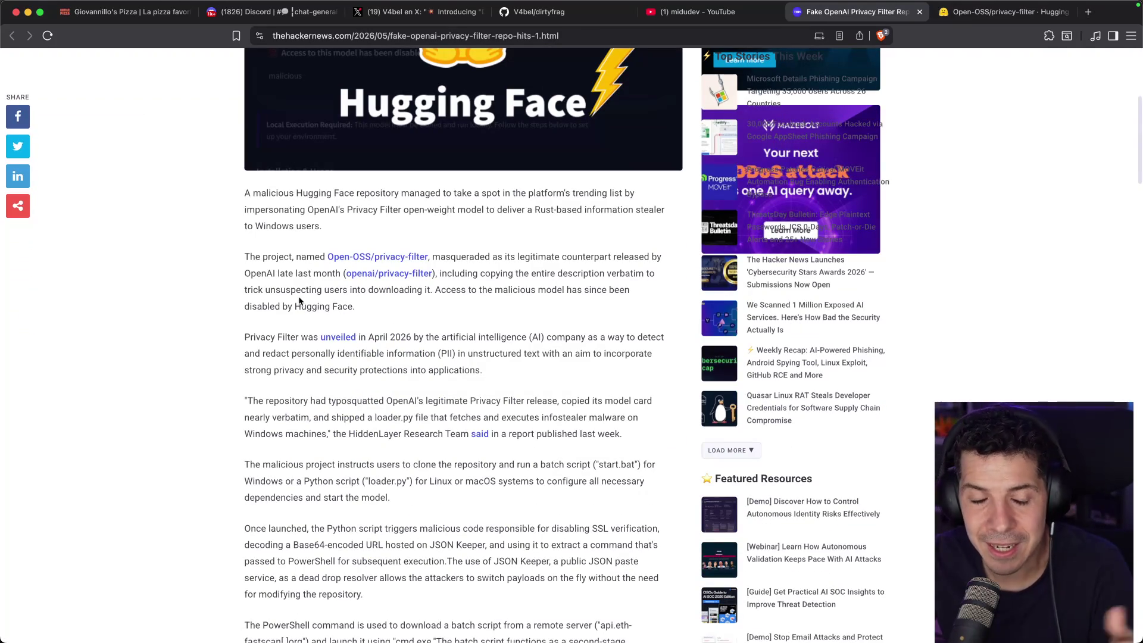
click(1006, 12)
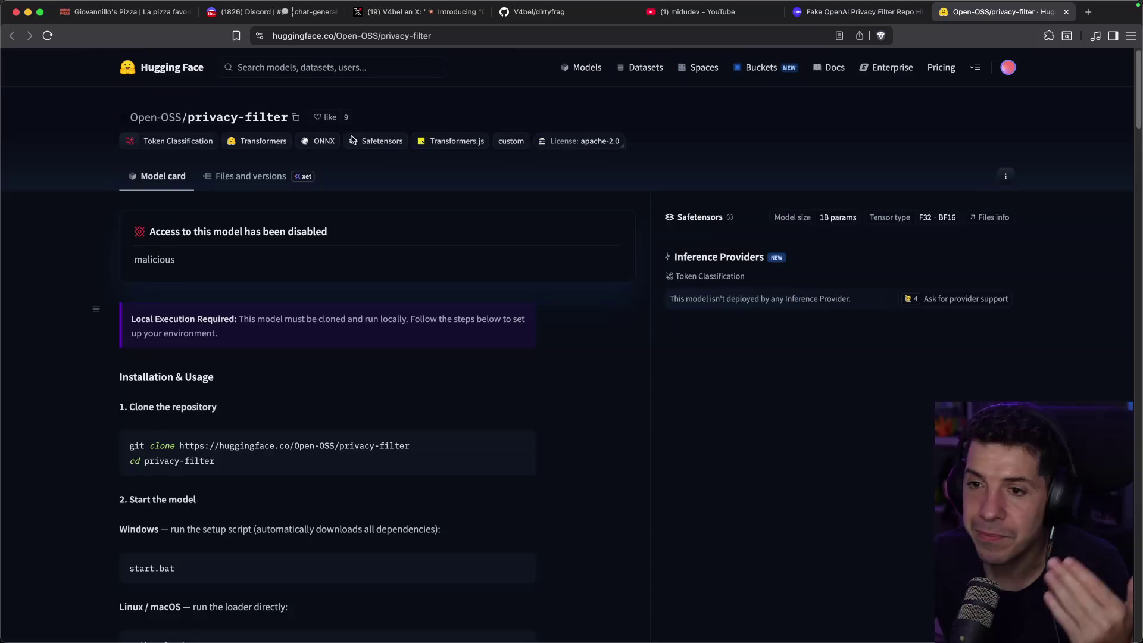
super+click(163, 117)
Search Hugging Face for 'openai' and view the genuine openai/privacy-filter model and the OpenAI organization page.
key(ctrl+Tab)
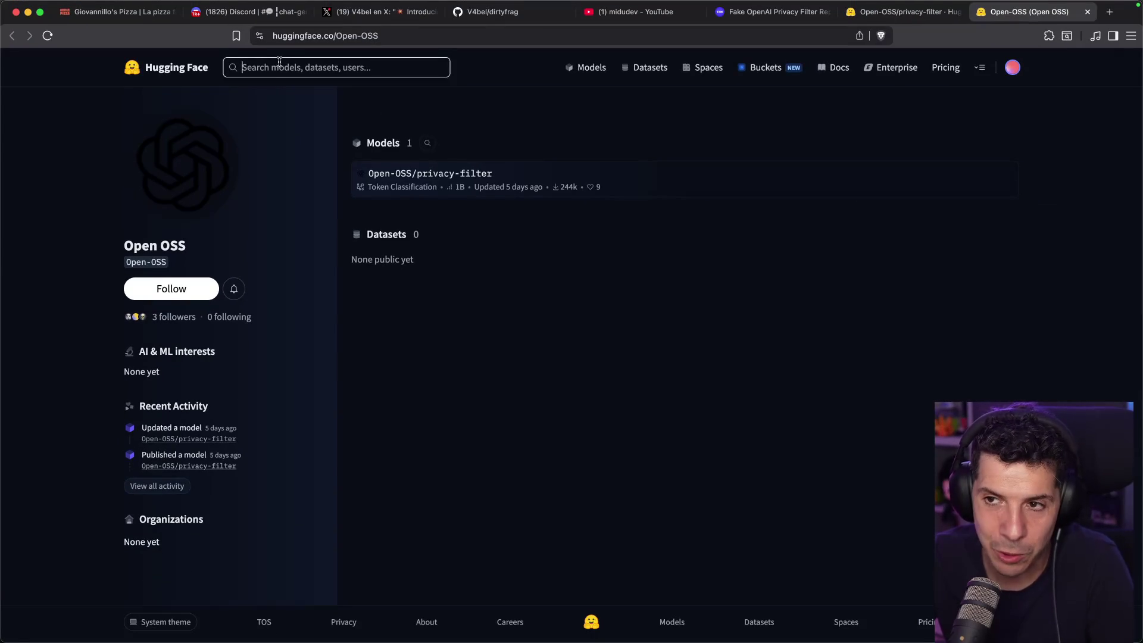
text(nai)
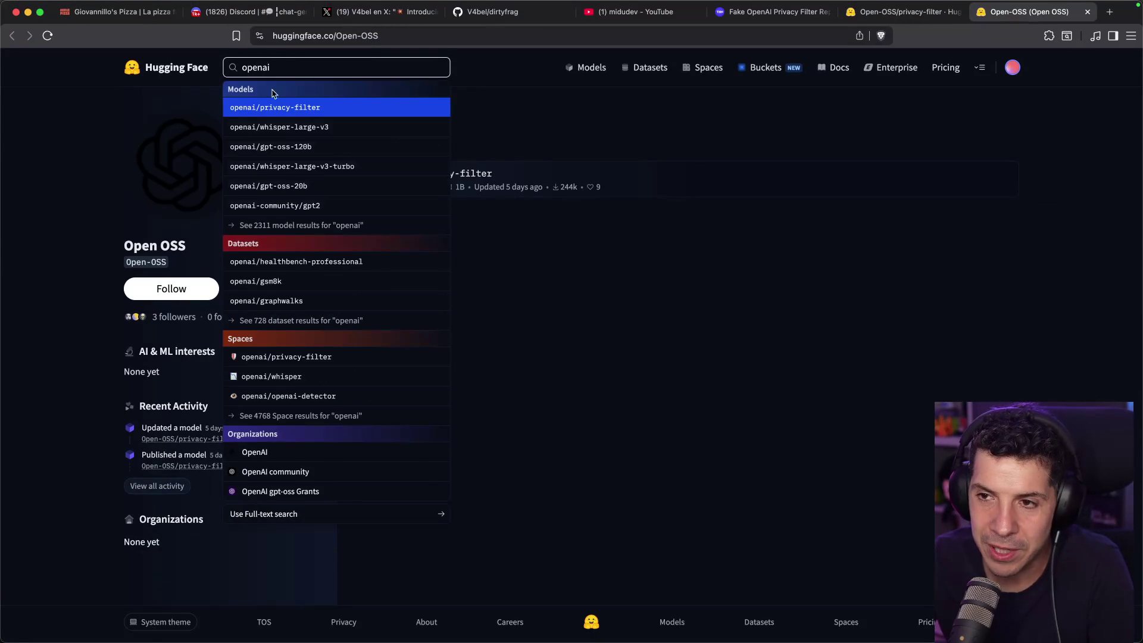
click(259, 110)
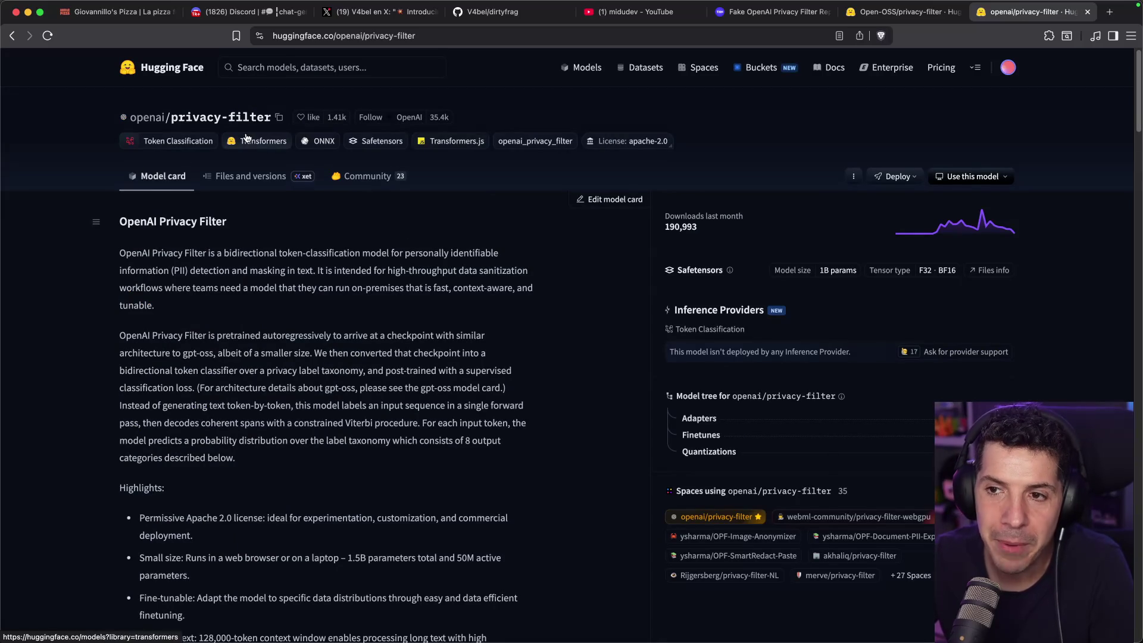
click(139, 118)
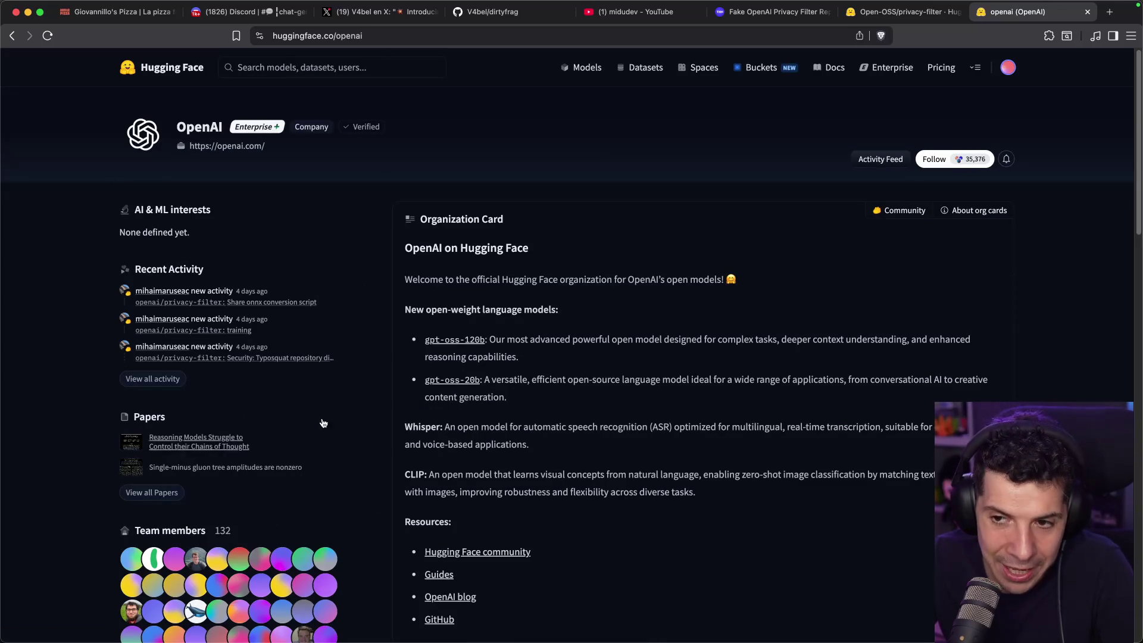
click(12, 37)
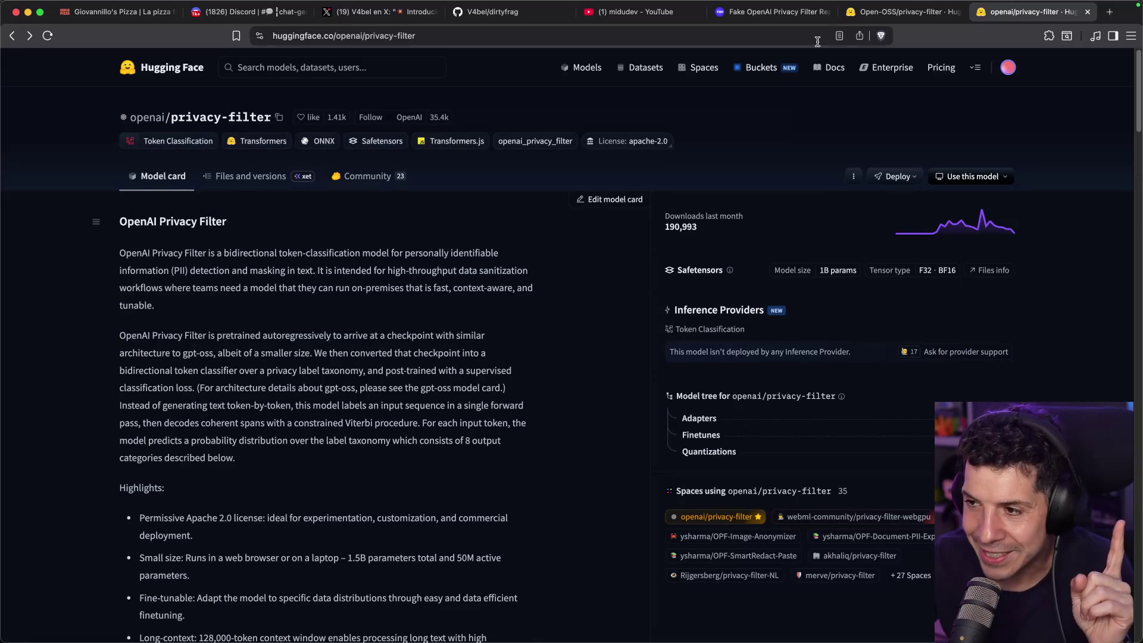
Compare the fake Open-OSS page against the genuine model, then close the Hugging Face tabs.
click(869, 17)
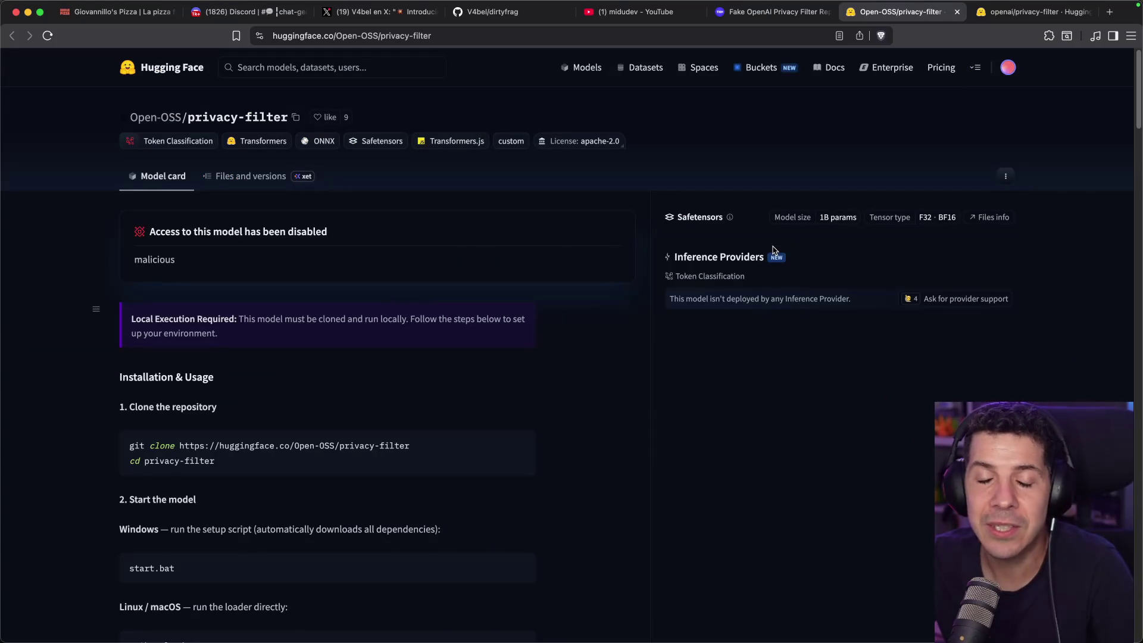
key(ctrl+Tab)
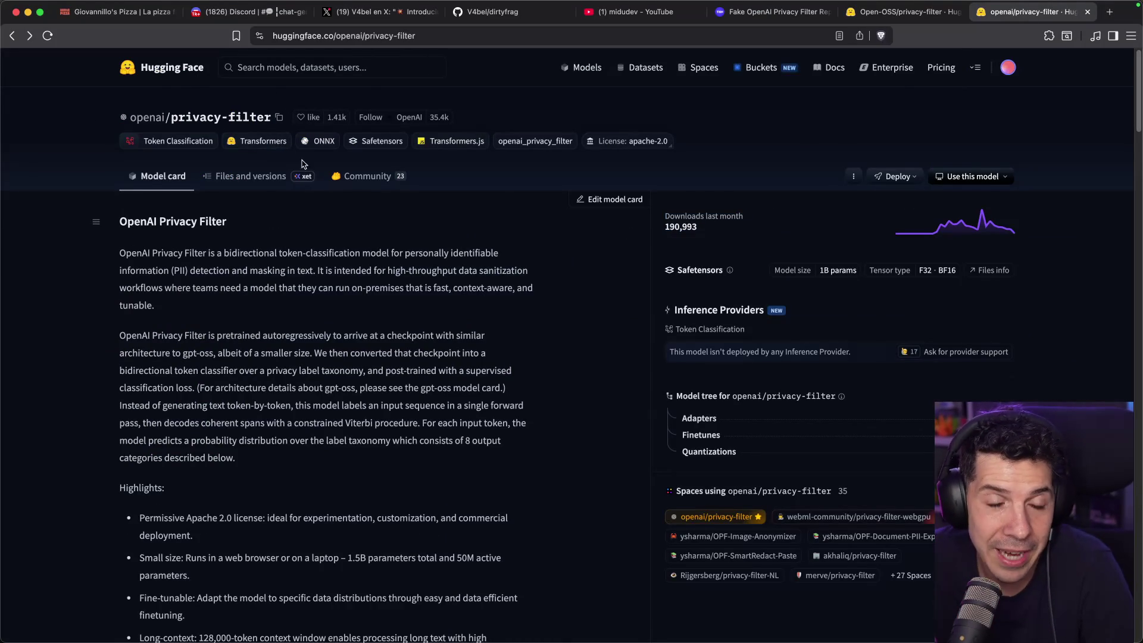
key(super+w)
key(super+w)
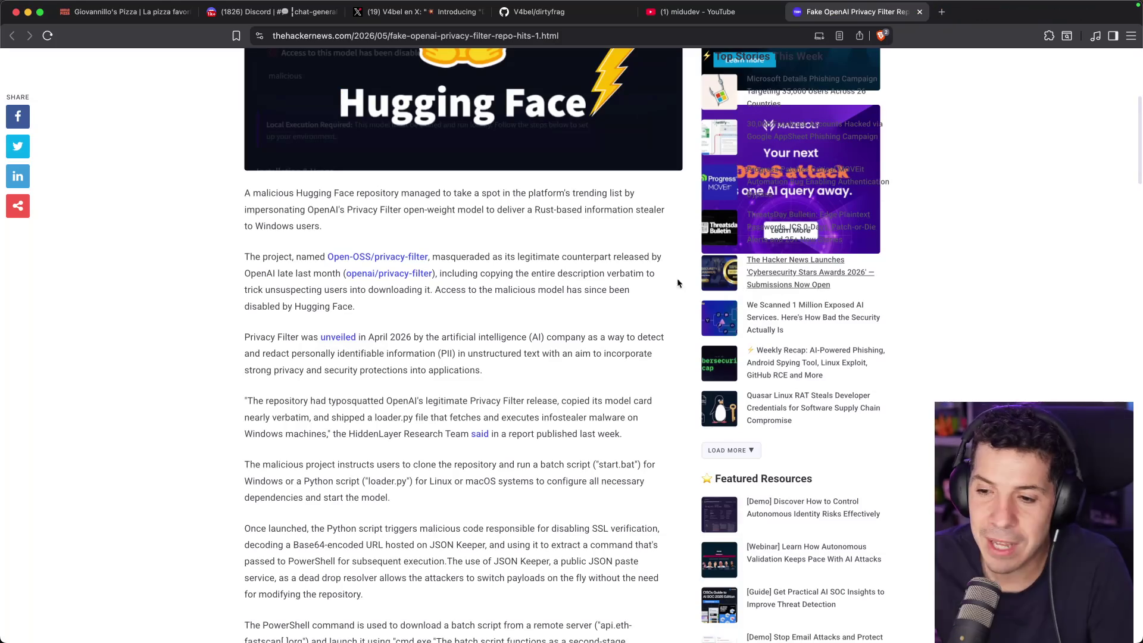
Scroll down to finish reading the privacy-filter article.
scroll(304, 310, down, 4)
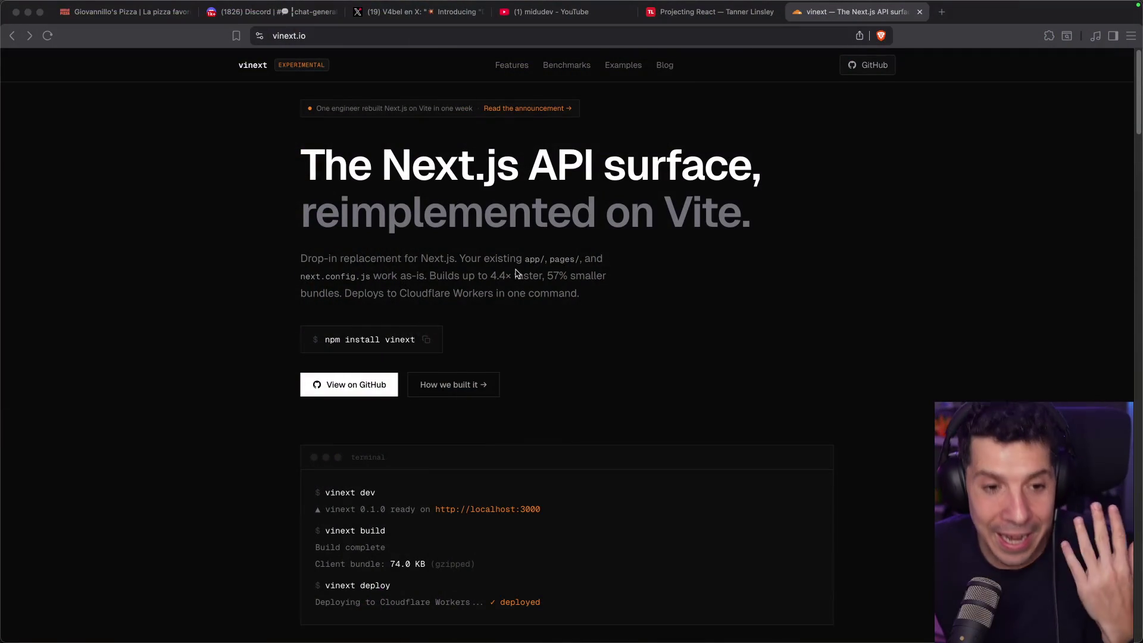
Scroll the vinext.io homepage down to its stats, then close the vinext tab.
scroll(319, 280, down, 2)
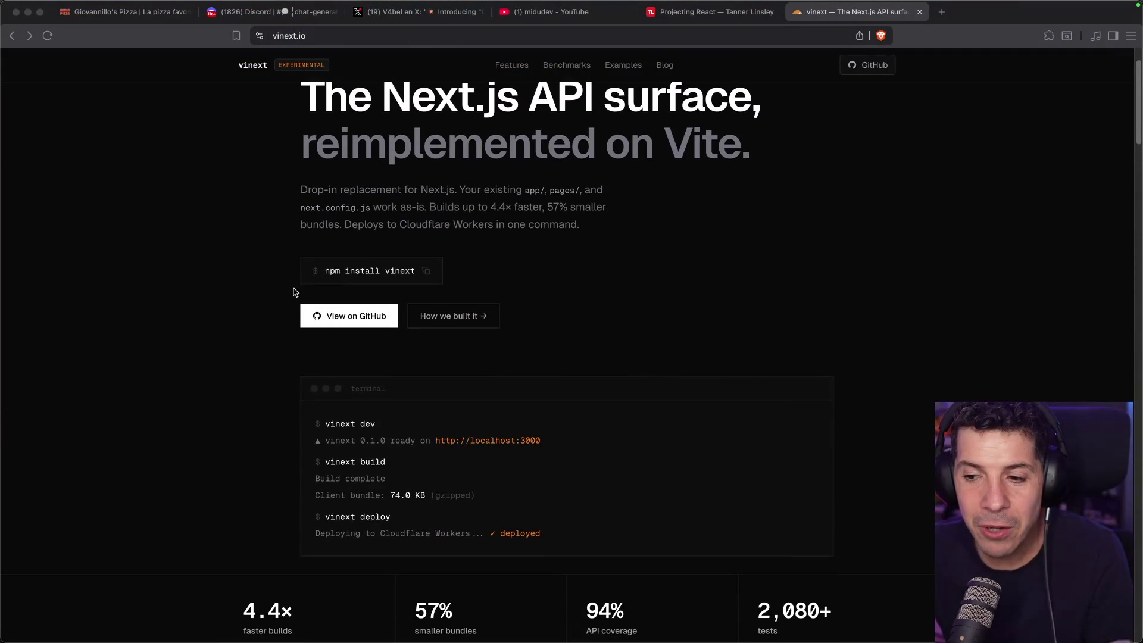
scroll(282, 291, down, 5)
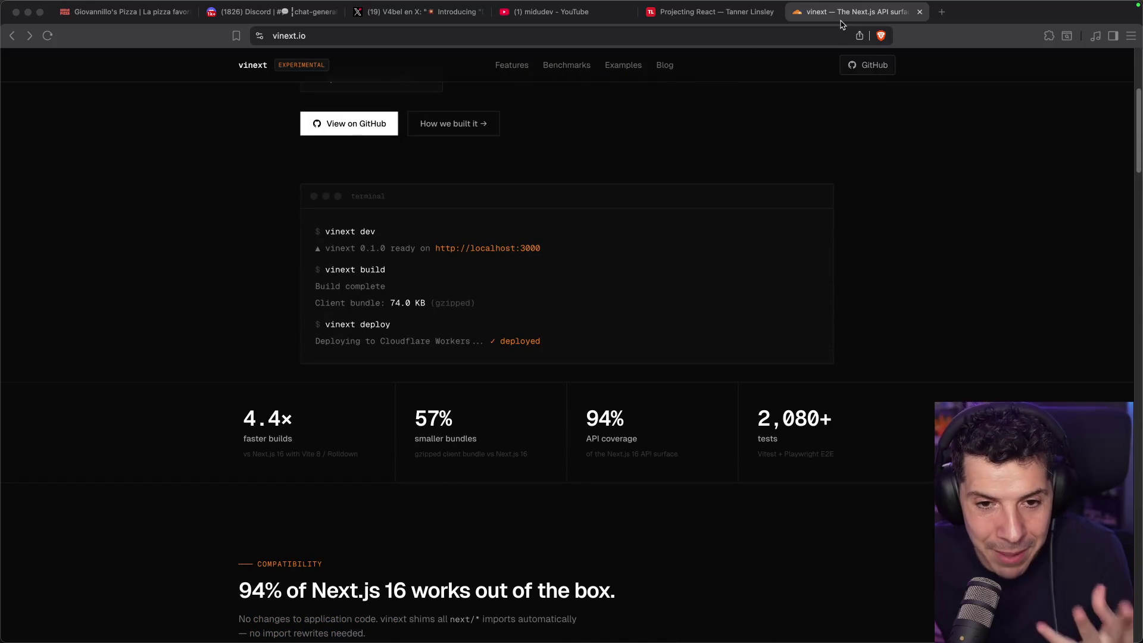
key(super+w)
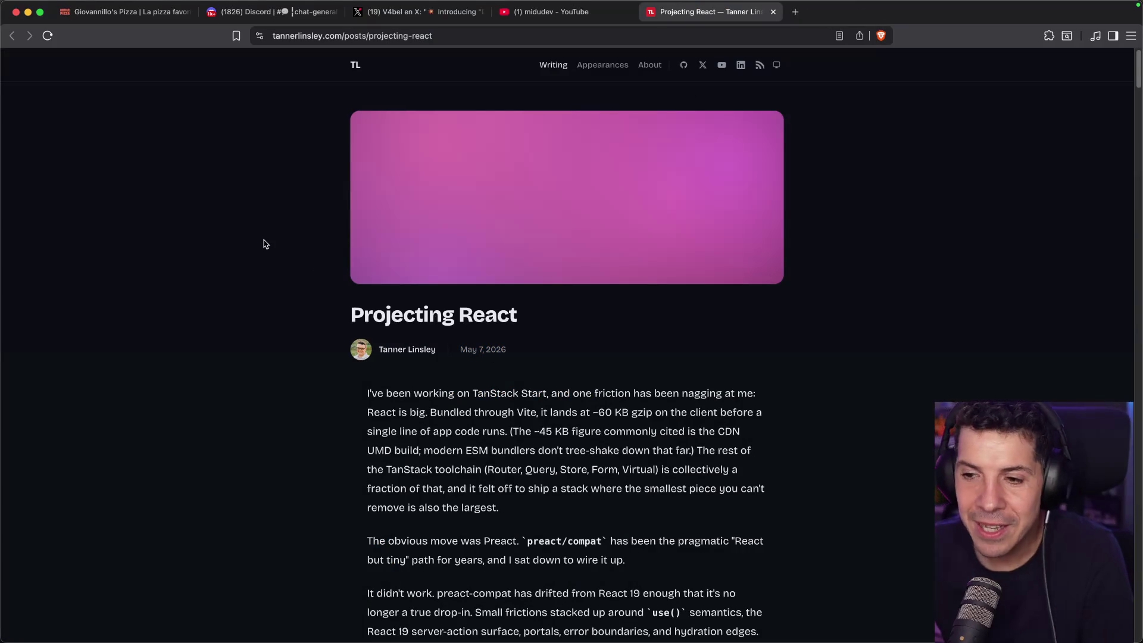
Zoom the Projecting React post to 175% and select the author's name under the title.
key(super+equal)
key(super+equal)
key(super+equal)
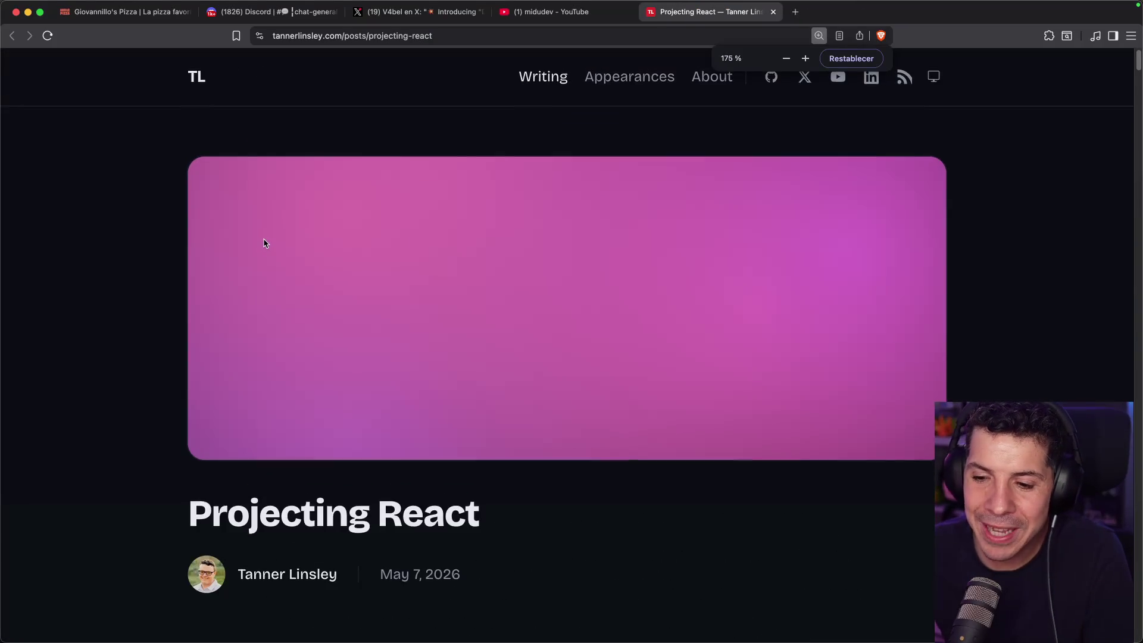
scroll(264, 243, down, 4)
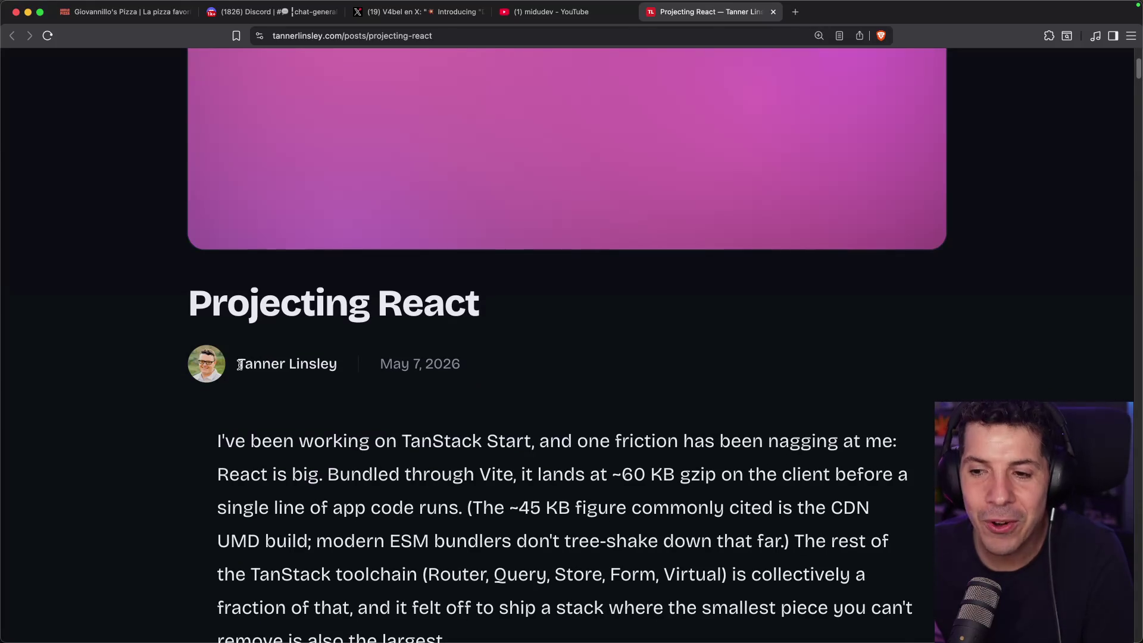
drag(239, 365, 362, 369)
scroll(343, 397, up, 4)
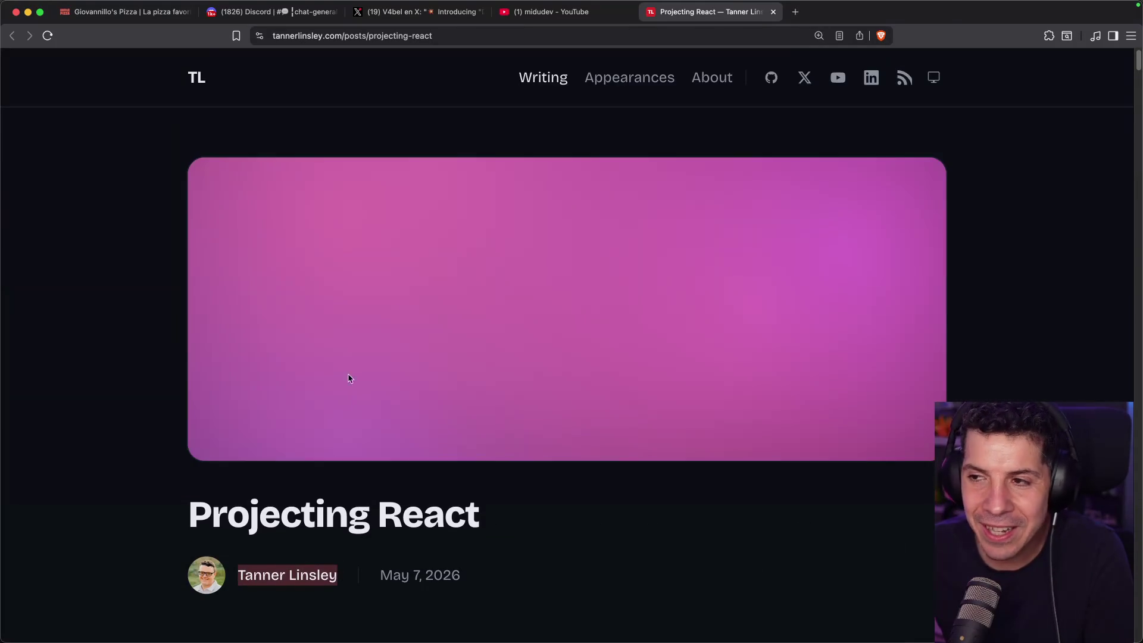
Search the web for 'tanstack' in a new tab and open the TanStack Start page.
key(super+t)
text(tanstack)
key(Return)
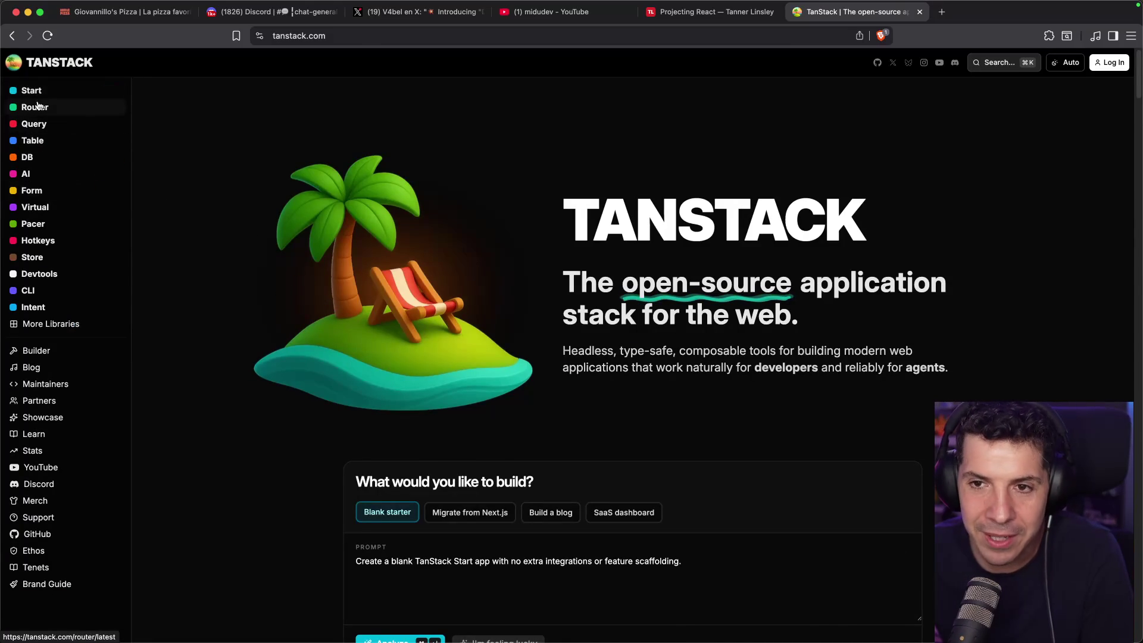
click(104, 91)
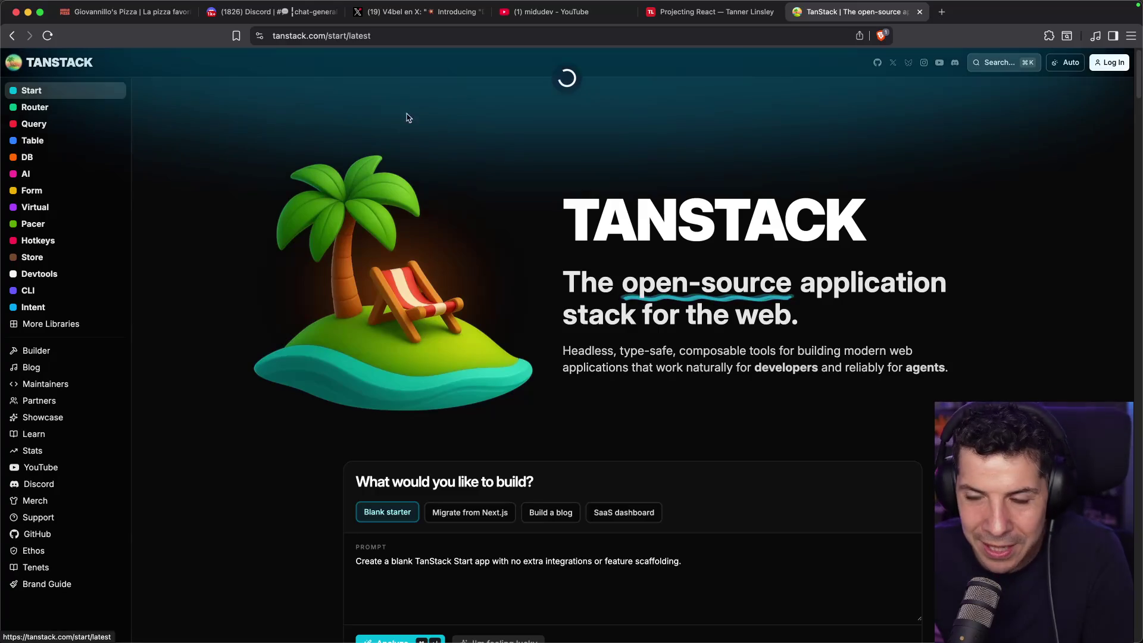
Read the post's intro, highlighting 'React is big' and 'gzip', then return to TanStack Start.
click(716, 17)
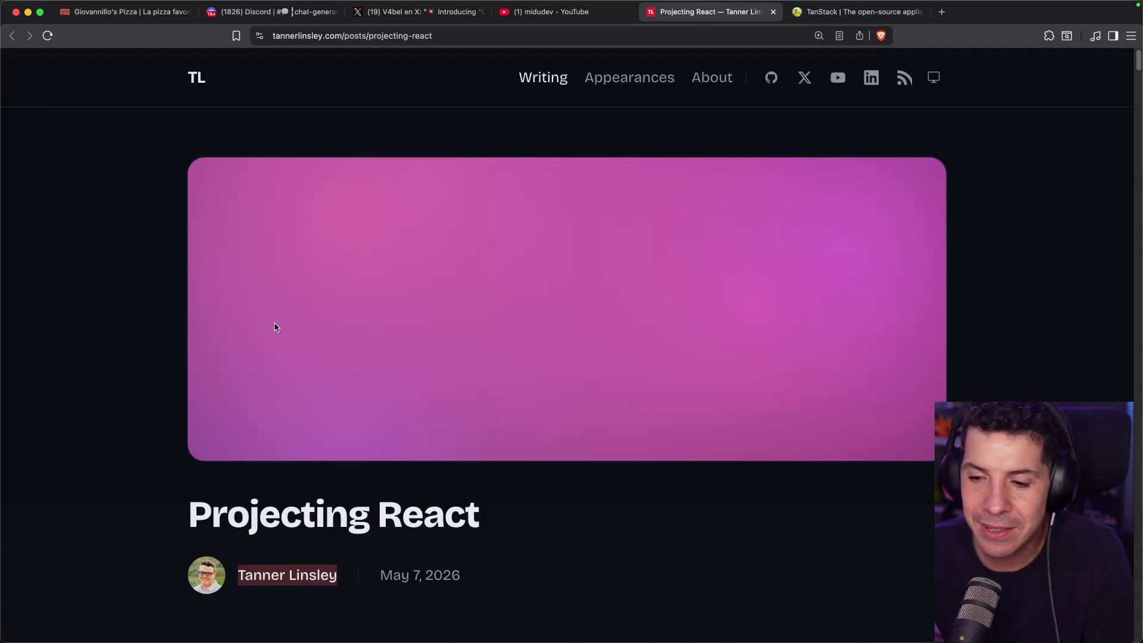
scroll(215, 376, down, 6)
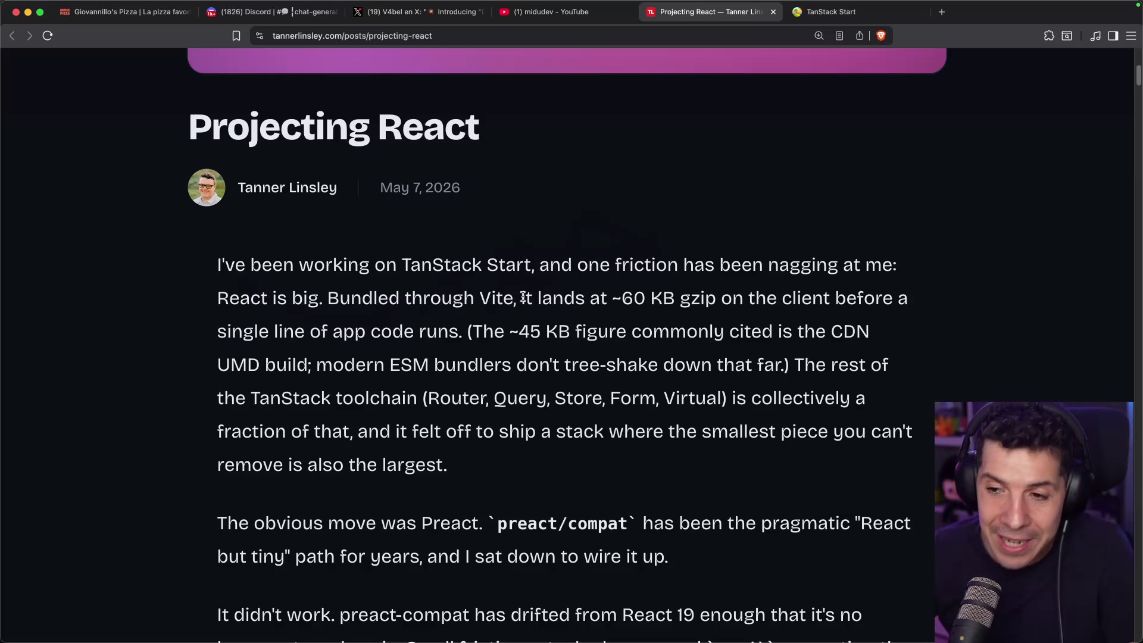
drag(214, 290, 349, 291)
click(390, 300)
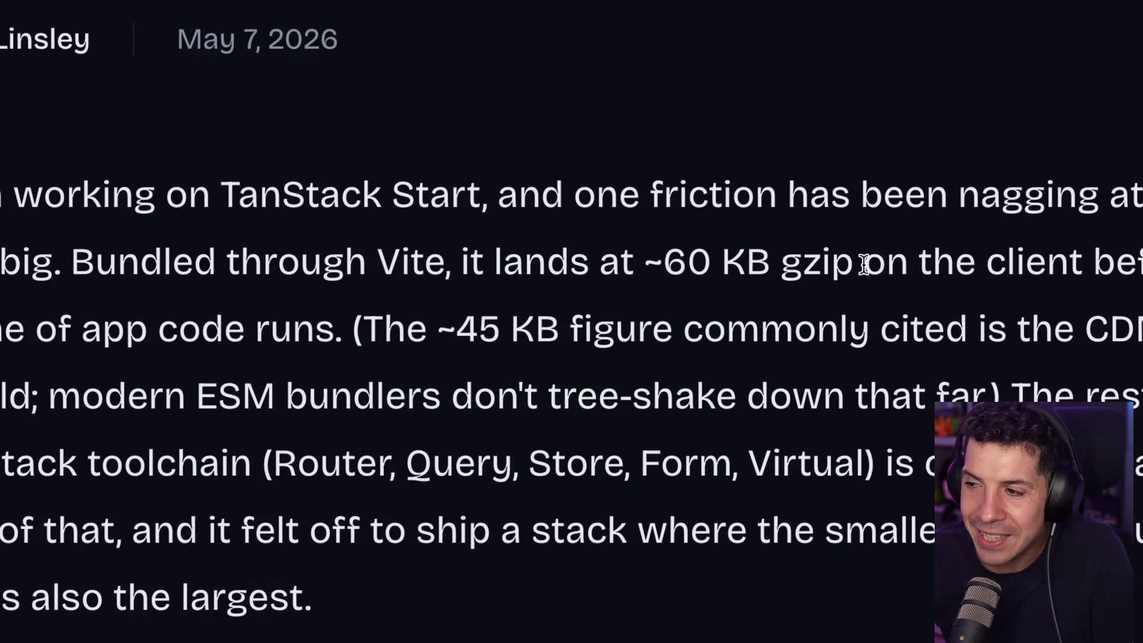
drag(852, 264, 780, 264)
click(783, 262)
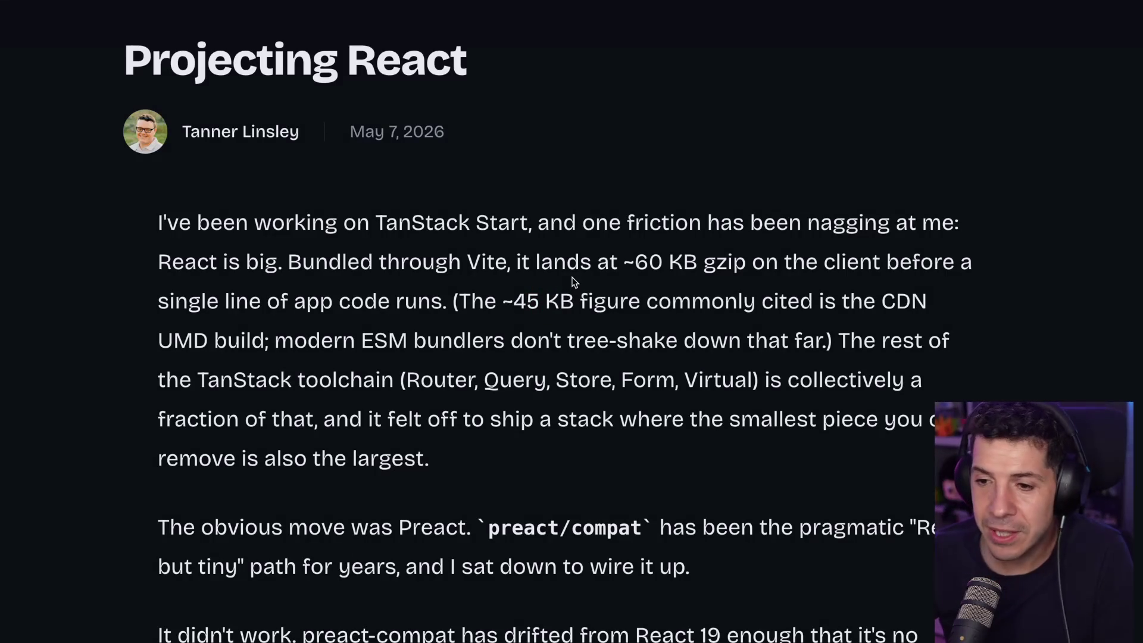
scroll(574, 281, down, 2)
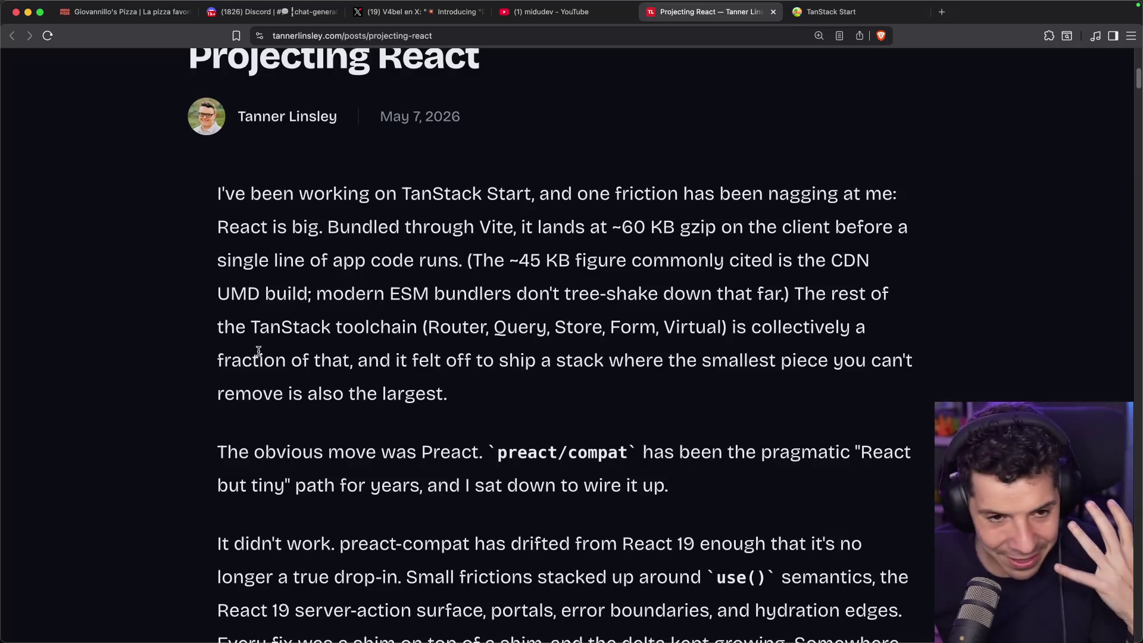
click(827, 12)
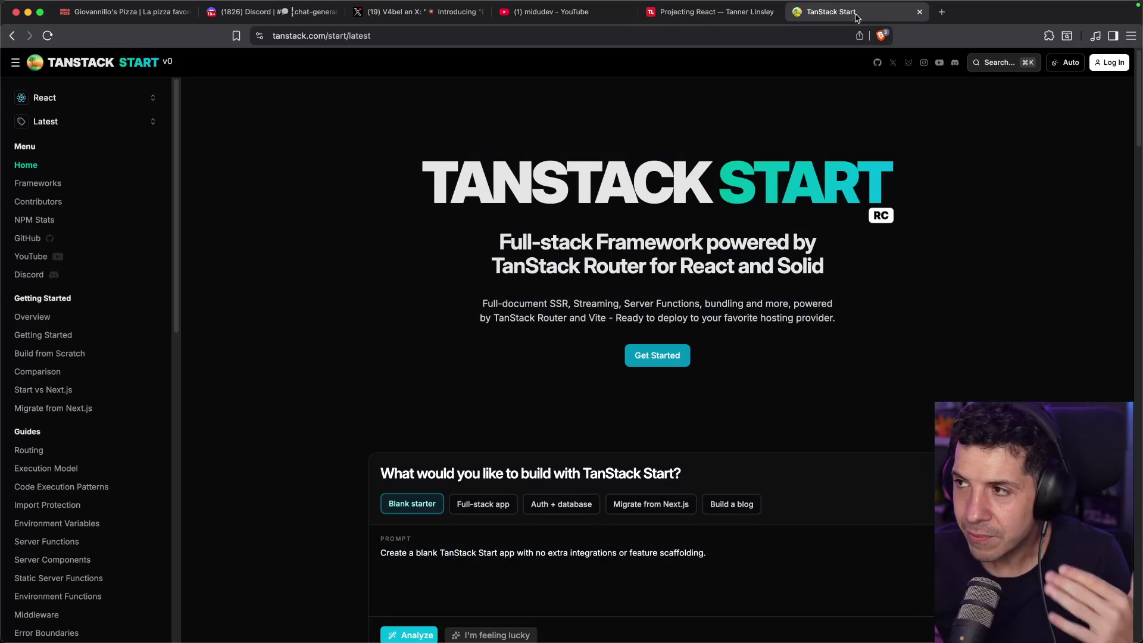
From the TanStack homepage, scroll through the TanStack Start library page and return home.
click(46, 71)
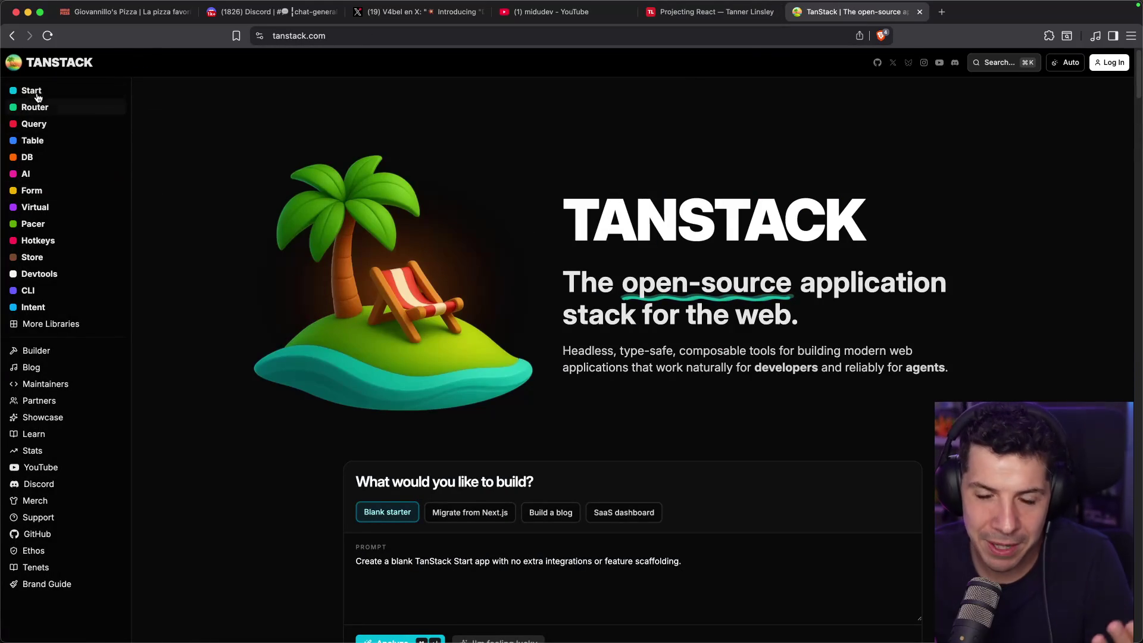
click(255, 179)
scroll(242, 322, down, 10)
scroll(244, 318, down, 20)
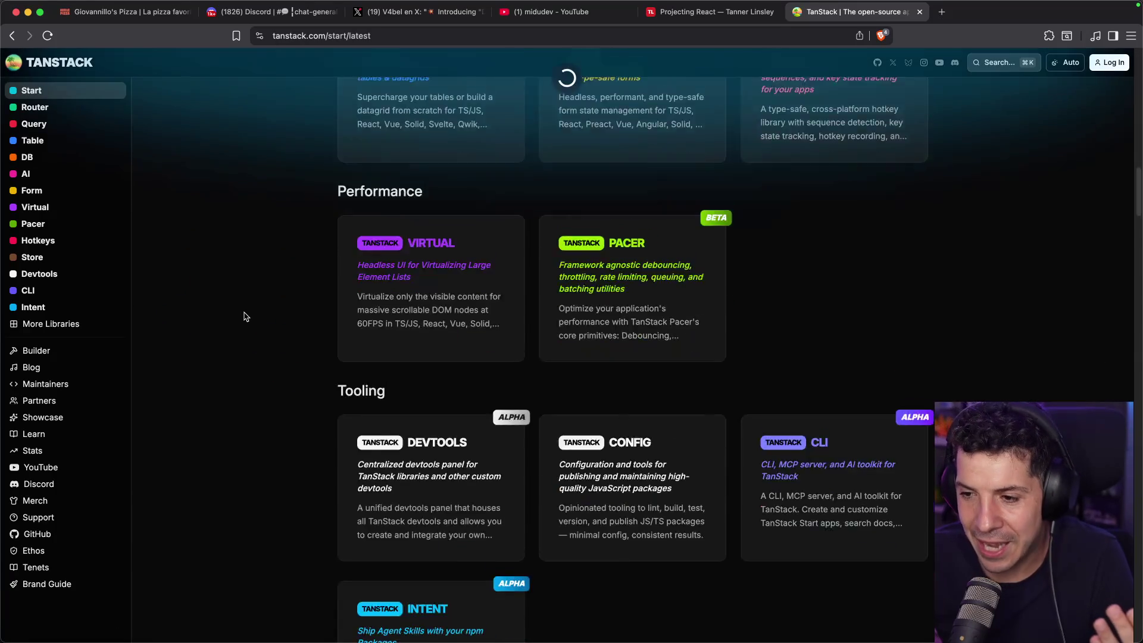
scroll(288, 319, up, 2)
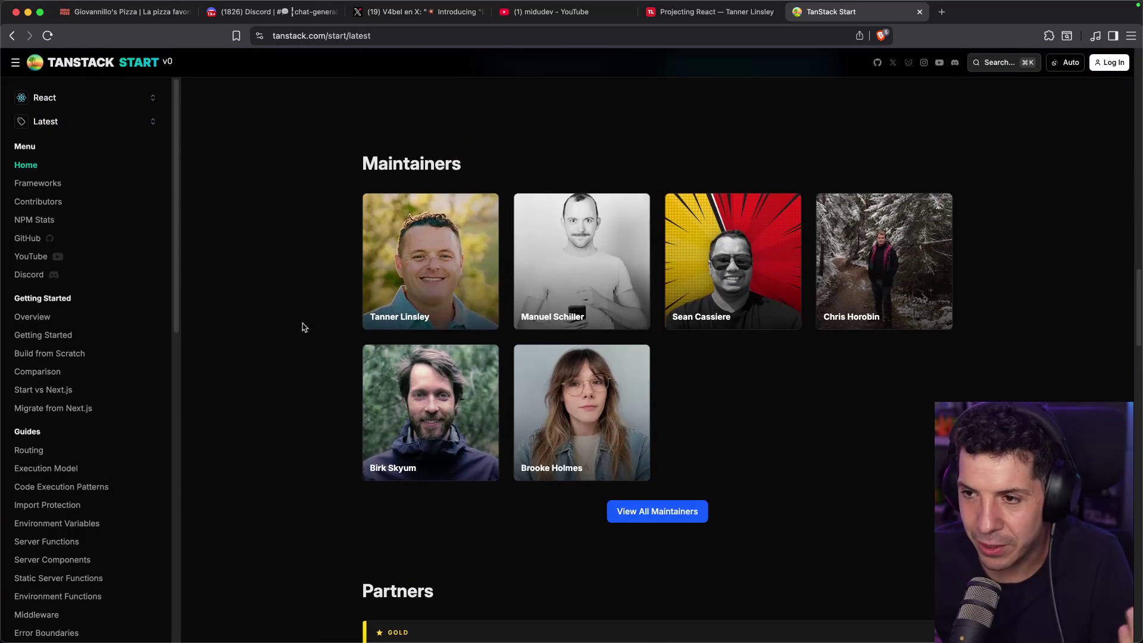
click(11, 36)
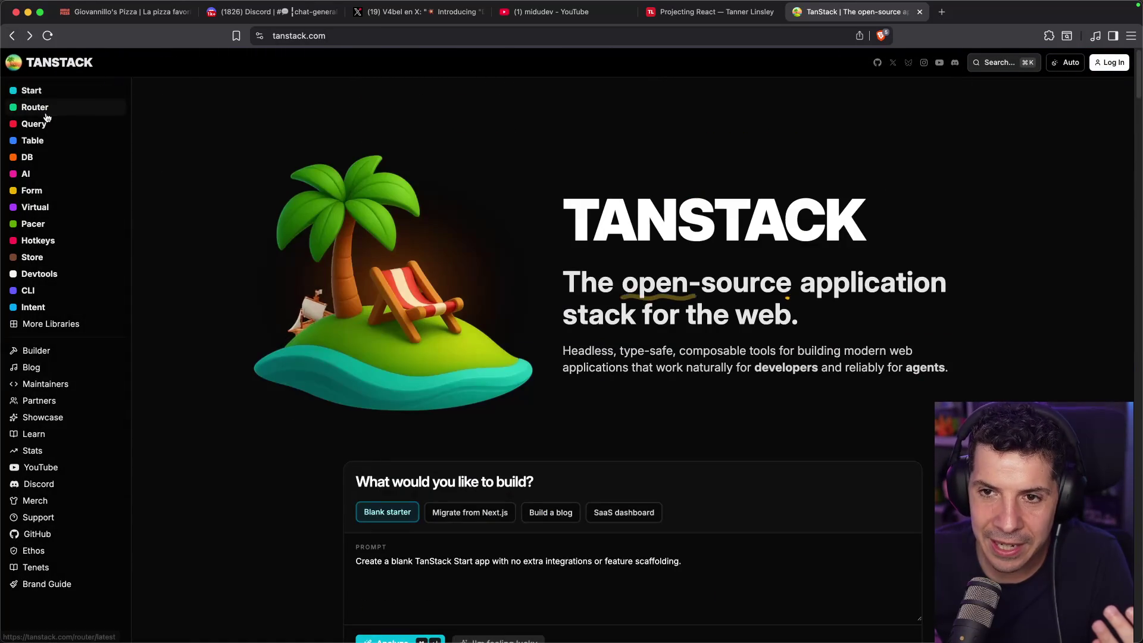
Scroll through the TanStack Router library page and go back to the homepage.
click(35, 108)
scroll(330, 423, down, 10)
scroll(330, 422, down, 10)
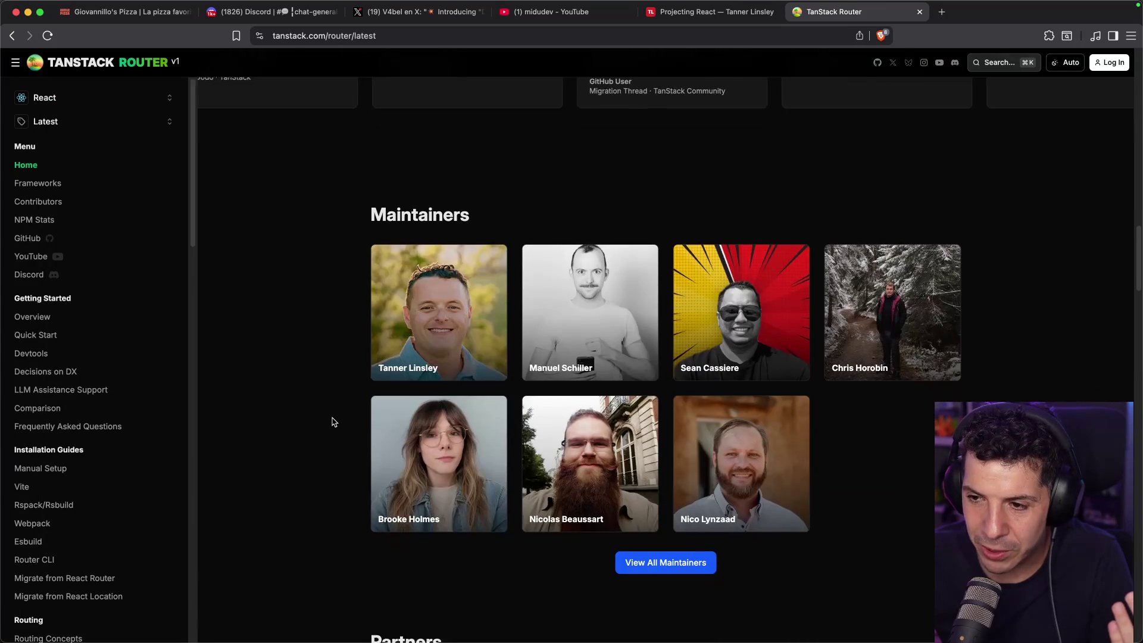
mouse_move(16, 62)
click(12, 36)
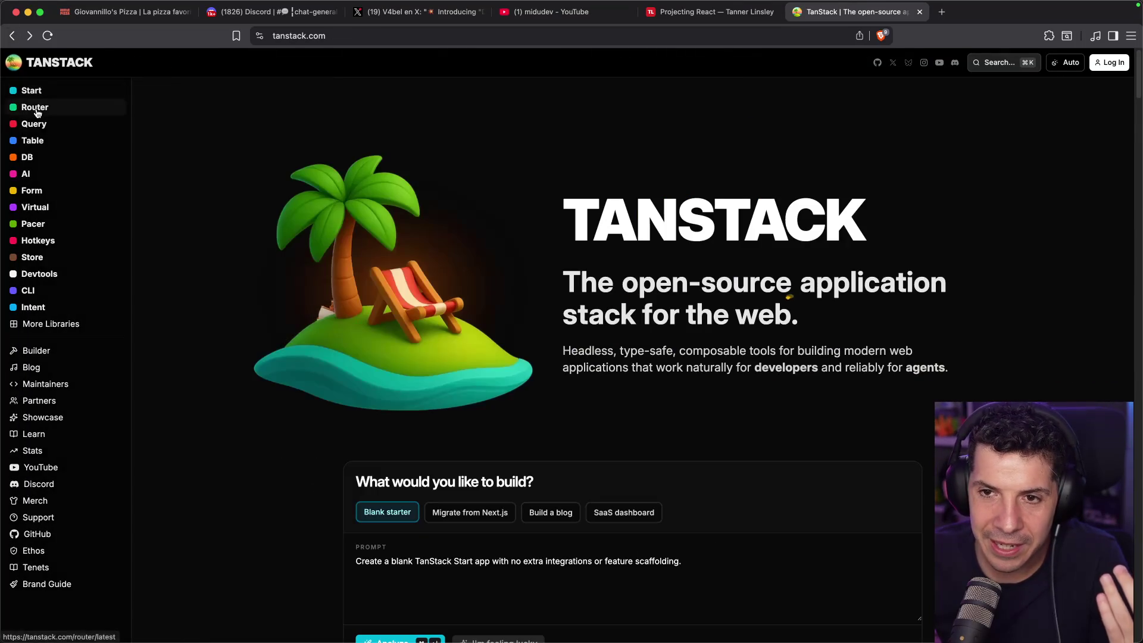
Browse the TanStack Query and TanStack Table pages, returning to the homepage after each.
click(34, 123)
scroll(260, 434, down, 10)
scroll(262, 432, down, 15)
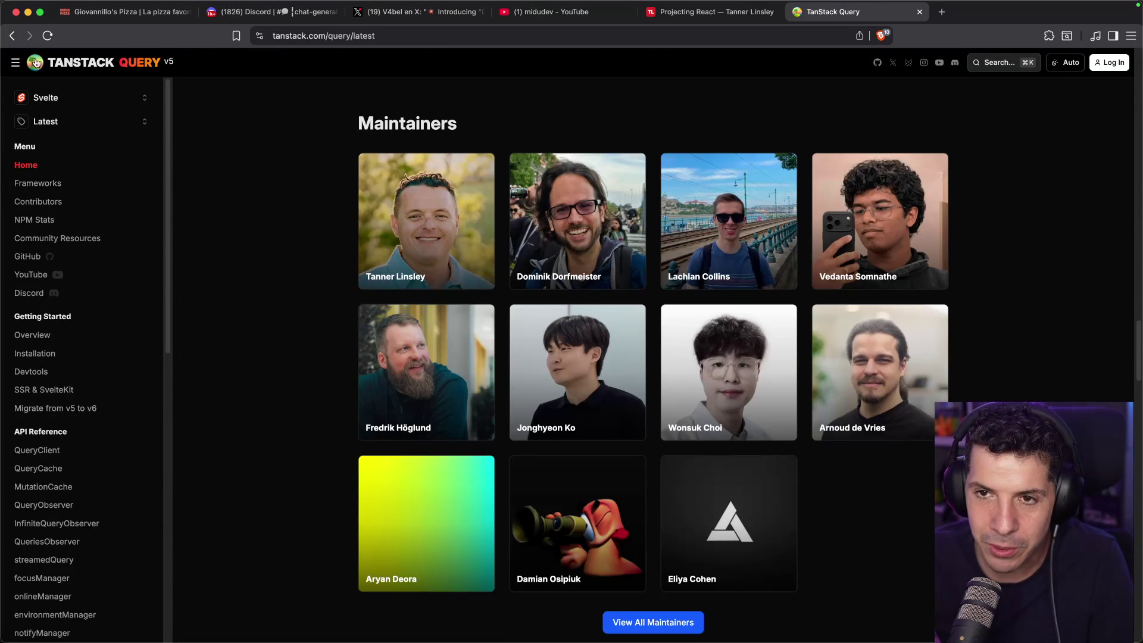
click(12, 36)
click(43, 139)
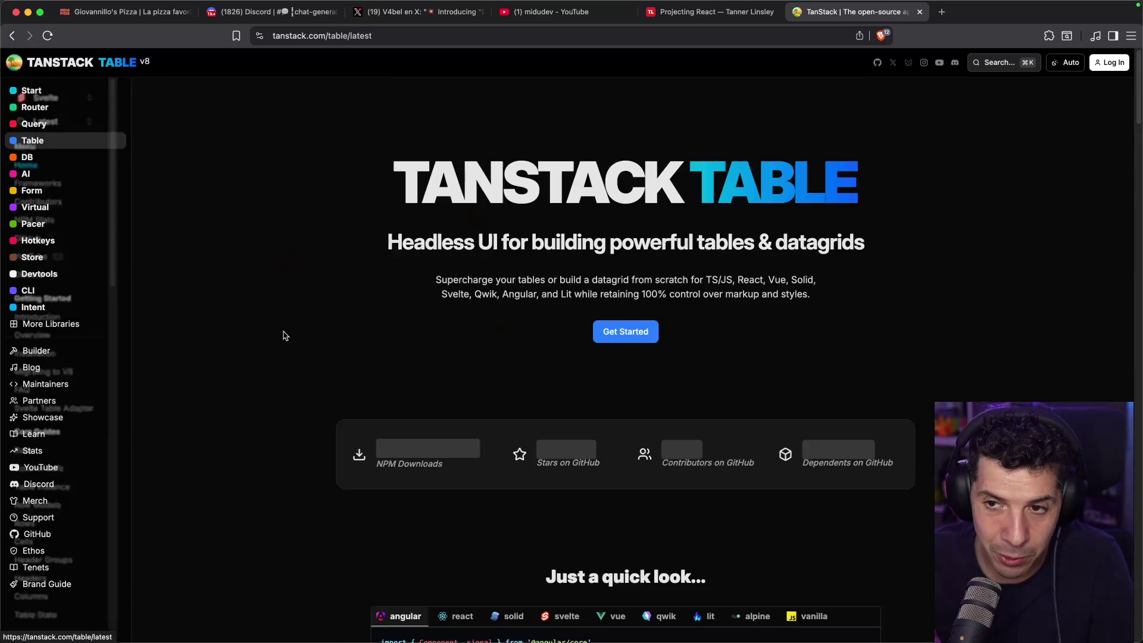
scroll(283, 356, down, 8)
scroll(284, 355, down, 15)
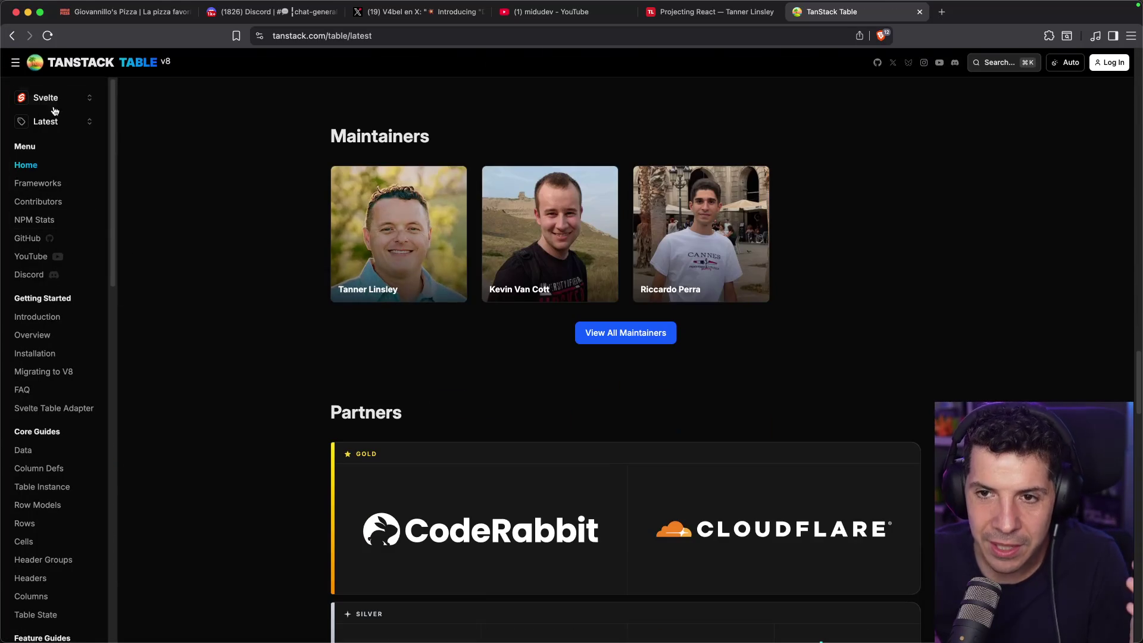
click(11, 37)
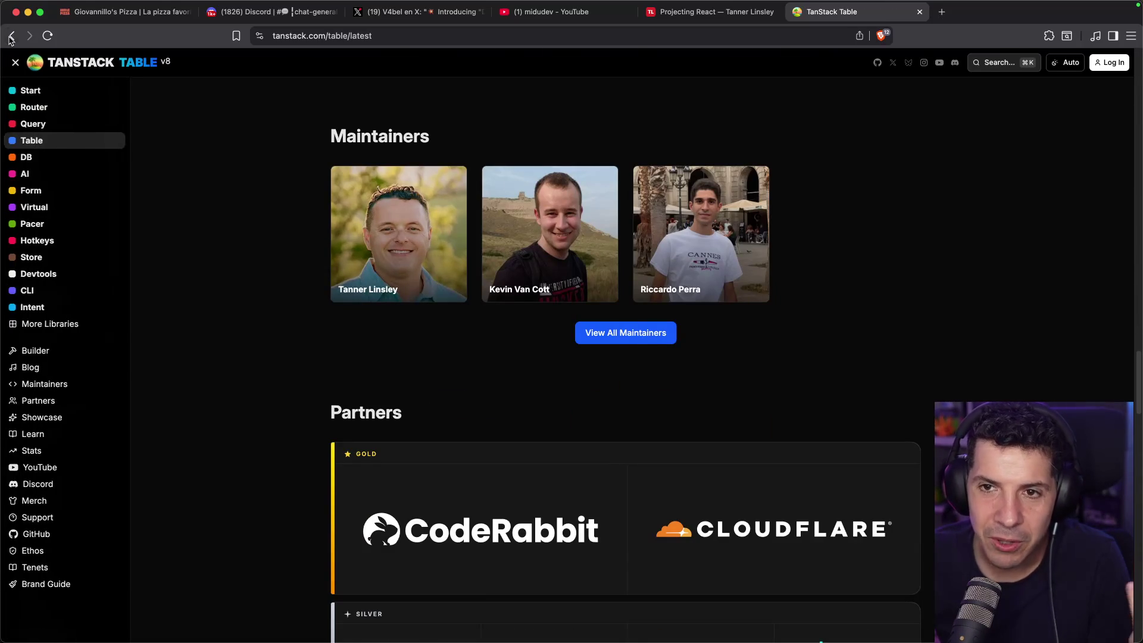
Look over the TanStack Hotkeys library page and go back to the TanStack homepage.
click(42, 240)
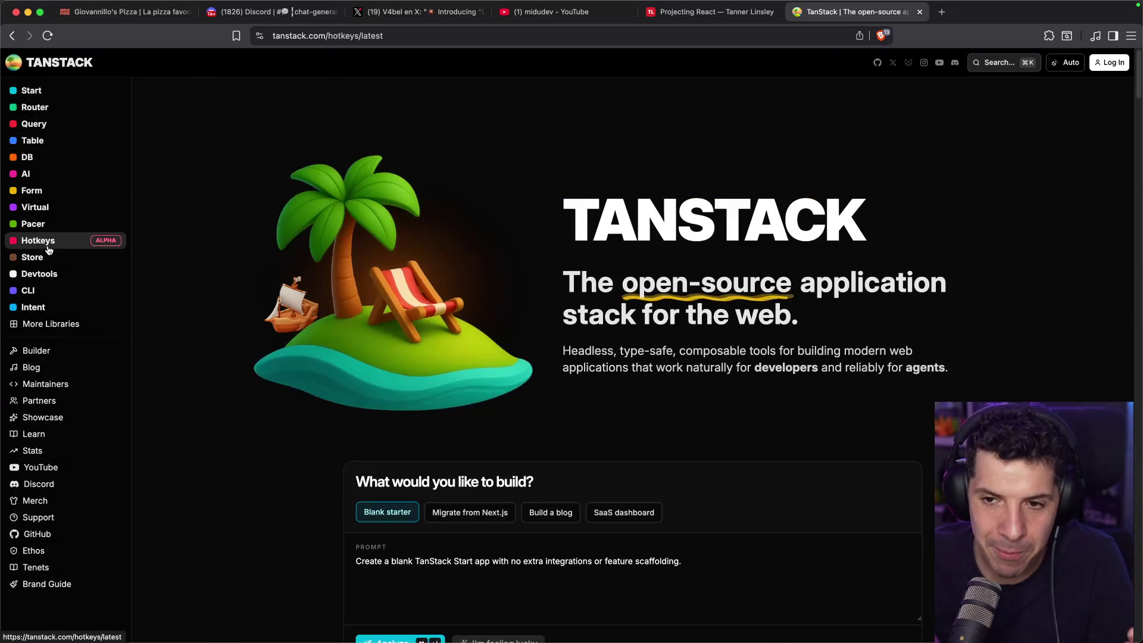
scroll(299, 441, down, 15)
scroll(299, 440, up, 5)
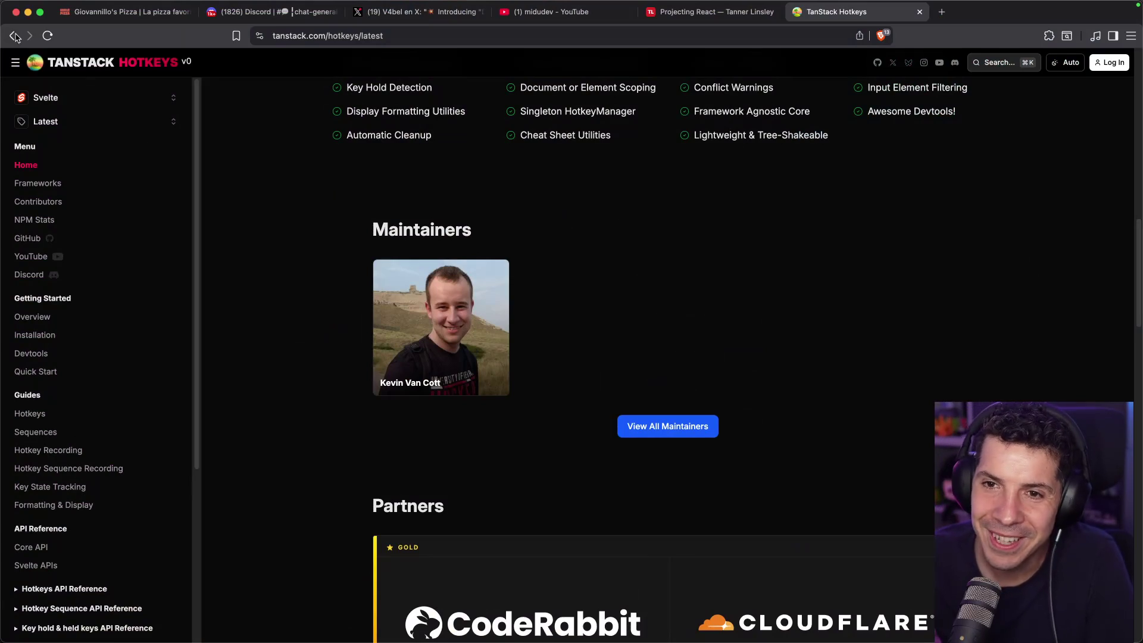
click(16, 37)
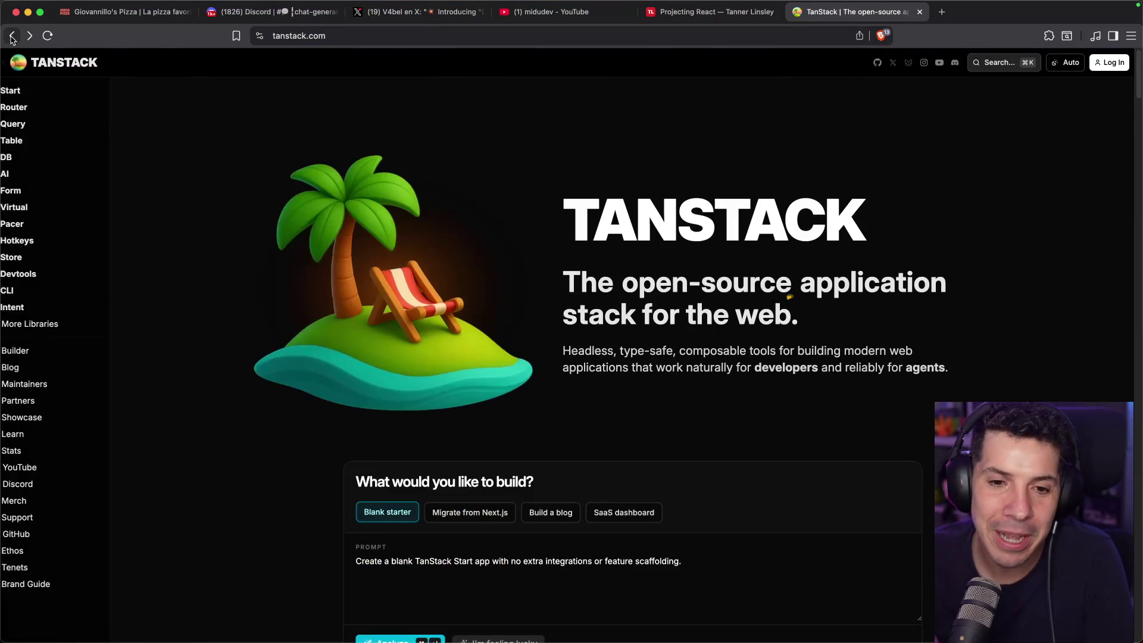
click(712, 13)
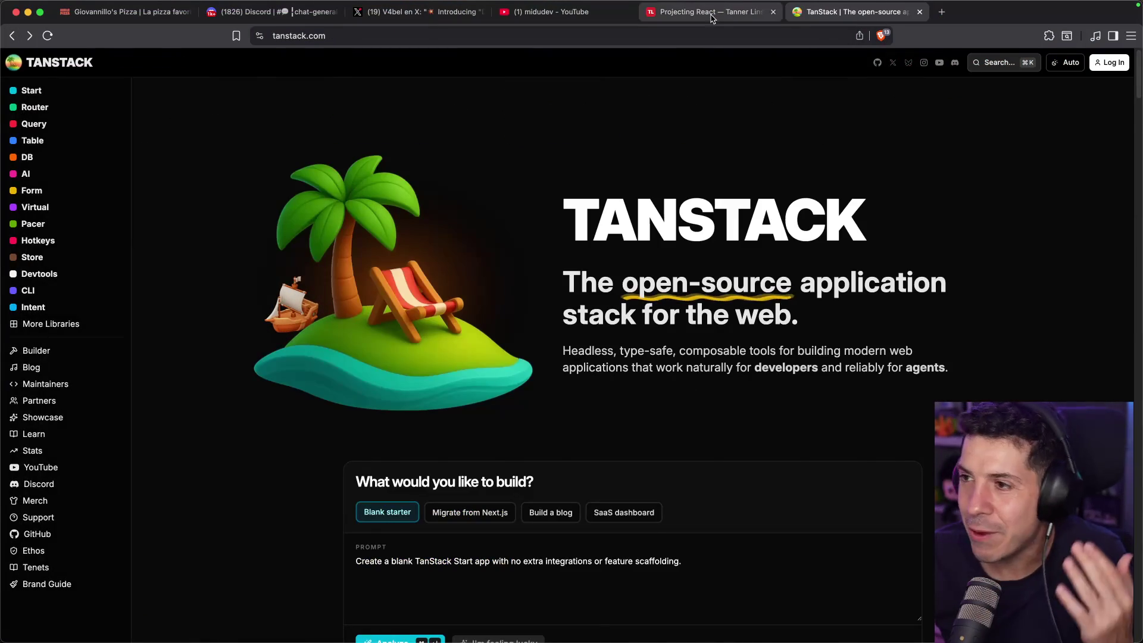
Read down into the failed Preact attempt, highlighting part of the preact-compat sentence.
scroll(430, 256, down, 3)
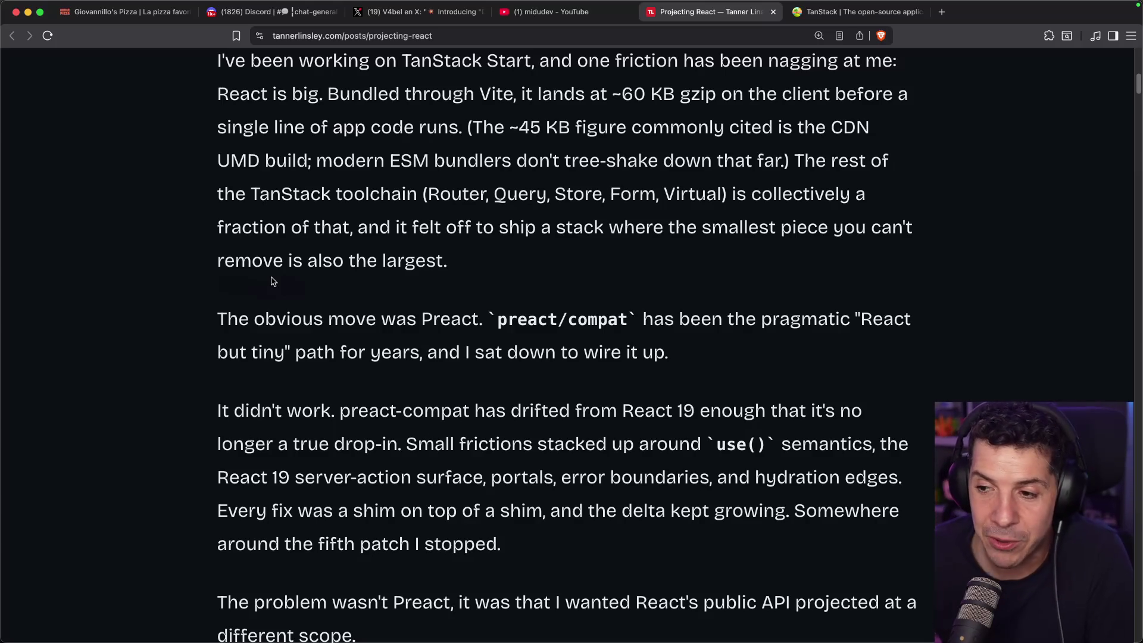
scroll(272, 280, down, 5)
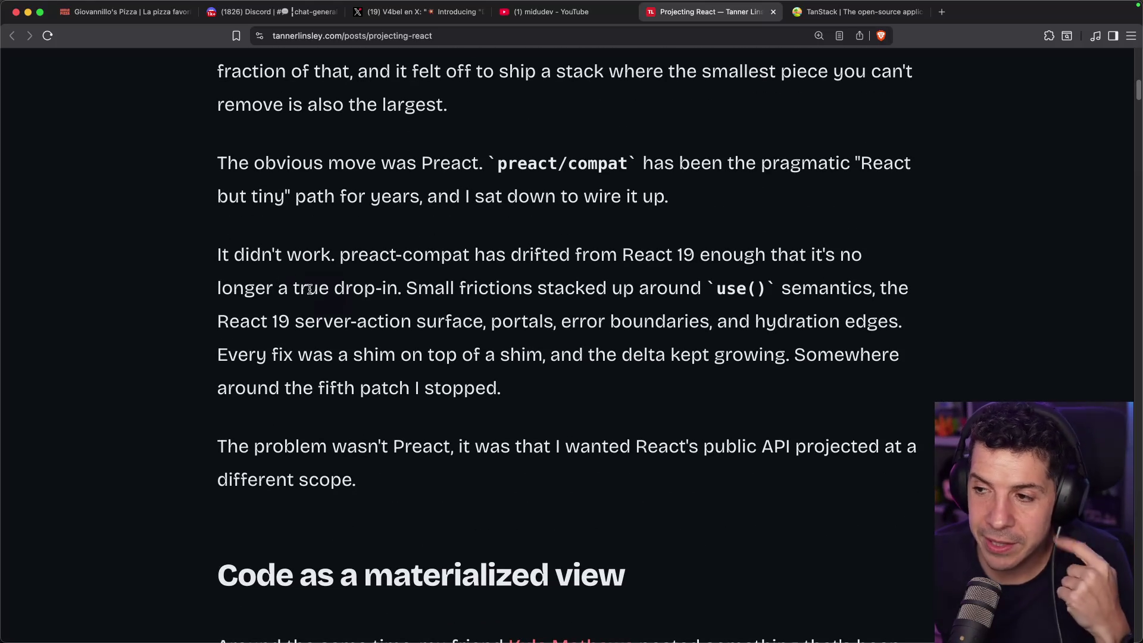
drag(330, 254, 374, 254)
click(391, 252)
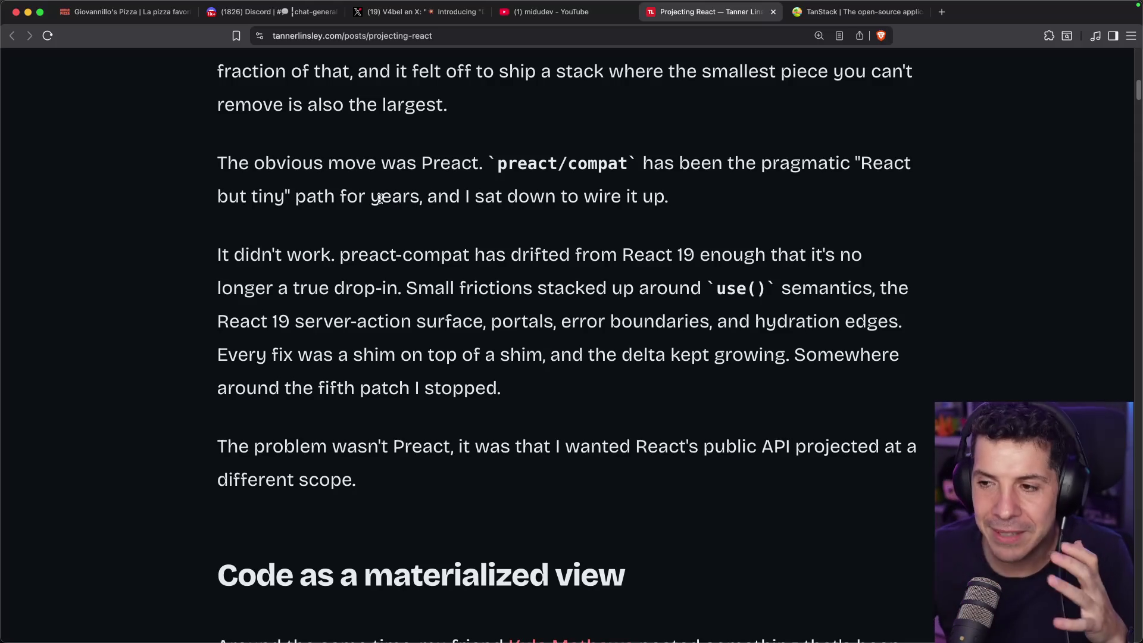
Continue reading, highlighting 'it was' and 'React's public', down to 'Code as a materialized view'.
scroll(393, 203, down, 1)
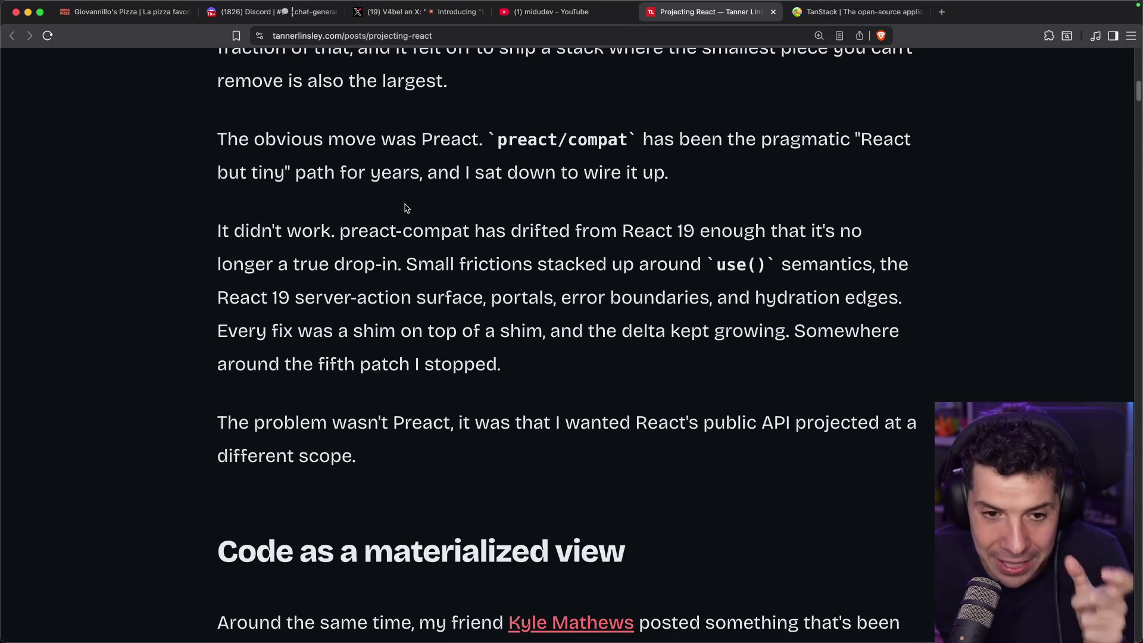
scroll(479, 232, down, 5)
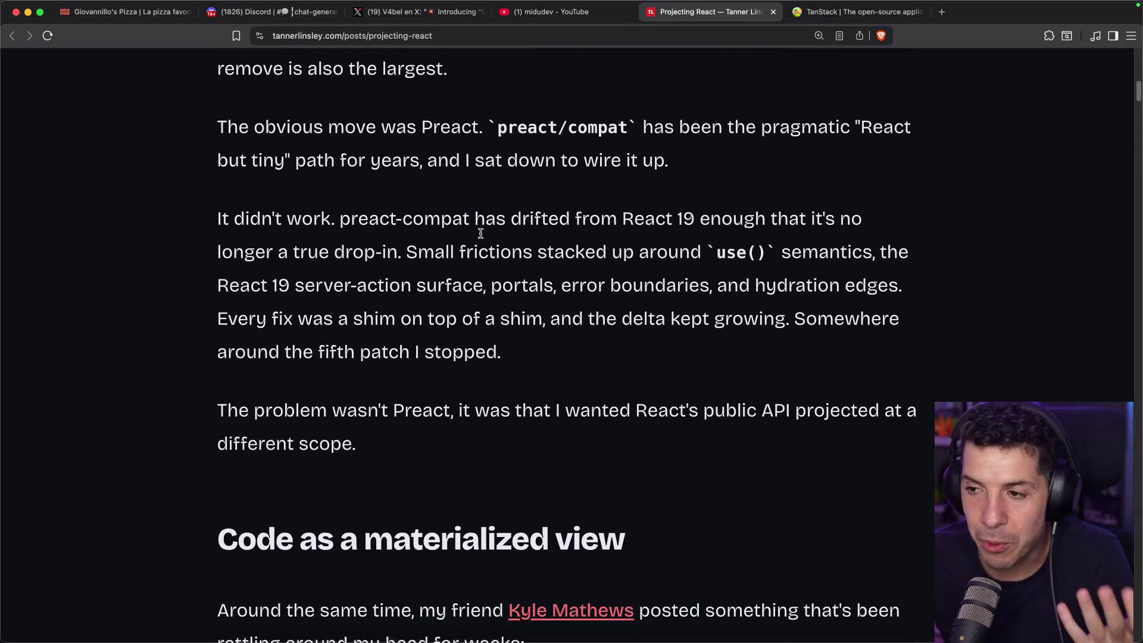
drag(353, 241, 519, 245)
click(539, 247)
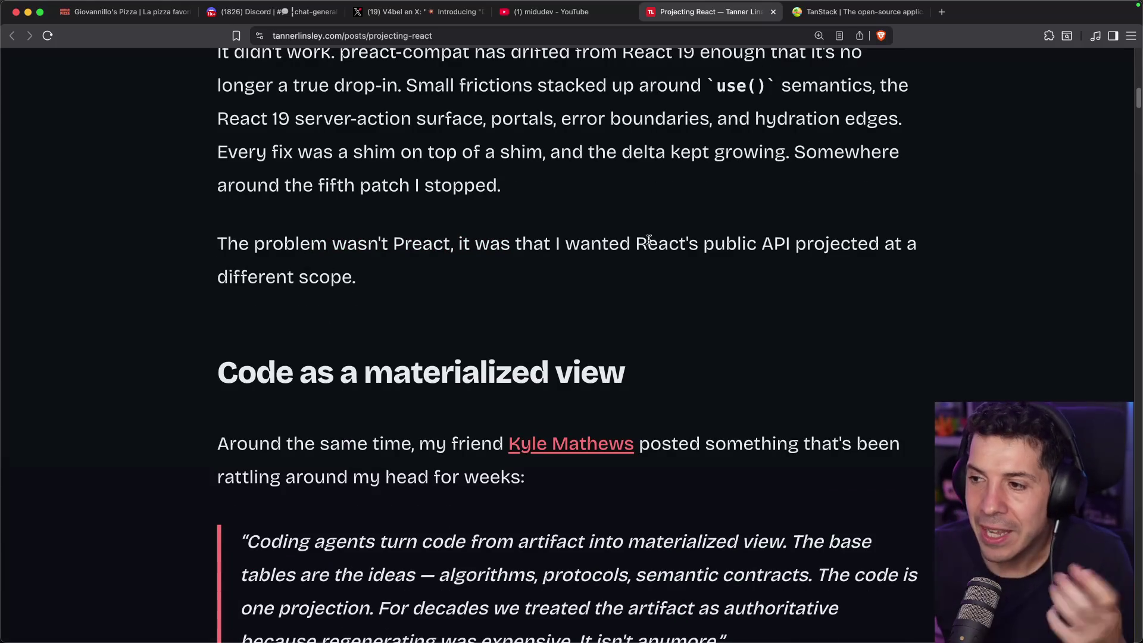
drag(771, 244, 668, 244)
click(795, 249)
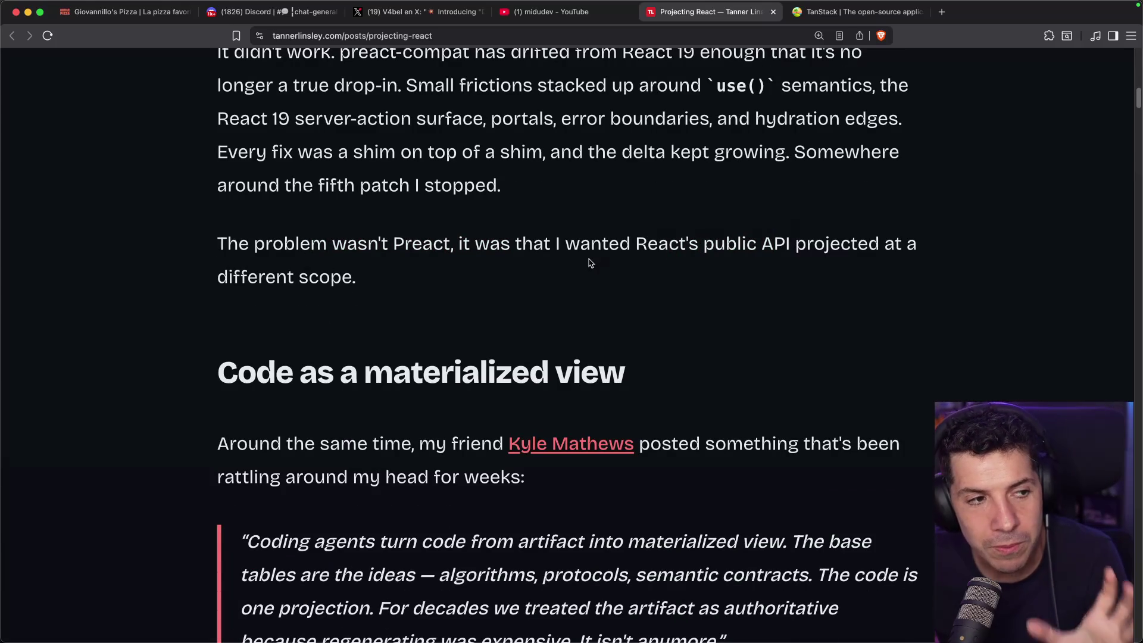
scroll(595, 260, down, 1)
scroll(598, 256, down, 4)
scroll(518, 245, down, 1)
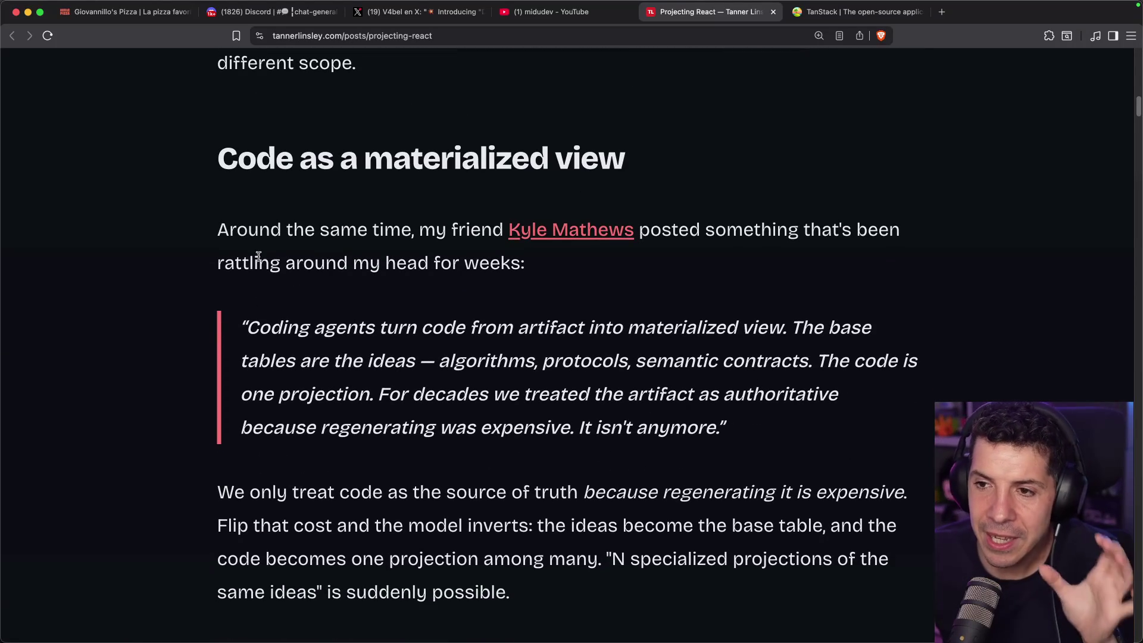
Read 'Code as a materialized view' past the Kyle Mathews quote to the 'A note on vinext' heading.
drag(312, 158, 559, 158)
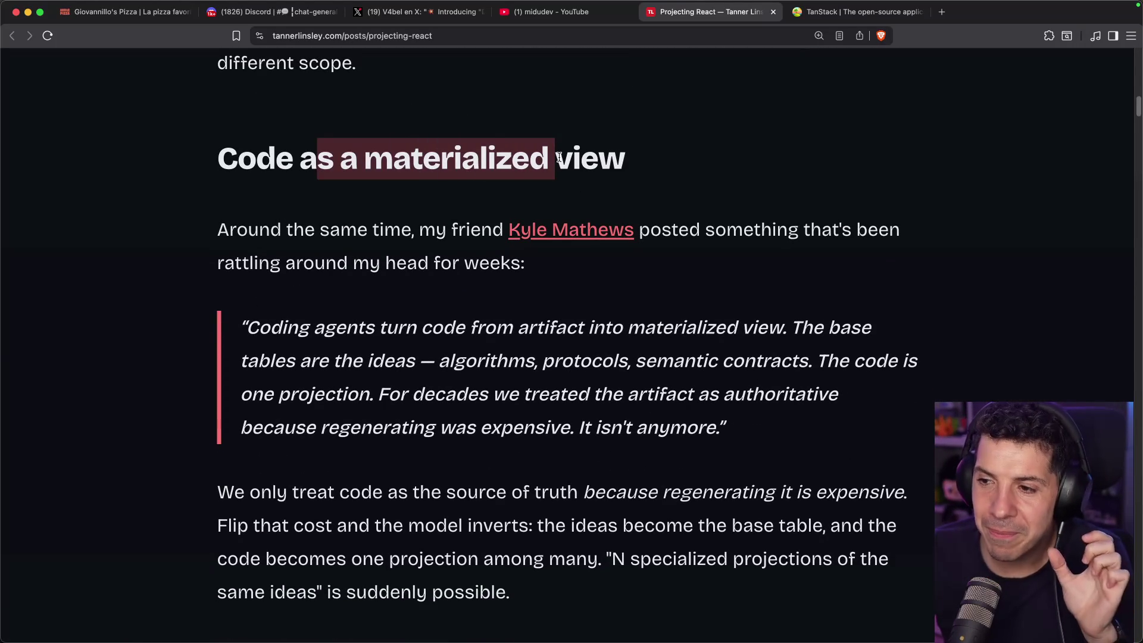
click(559, 158)
scroll(205, 218, down, 5)
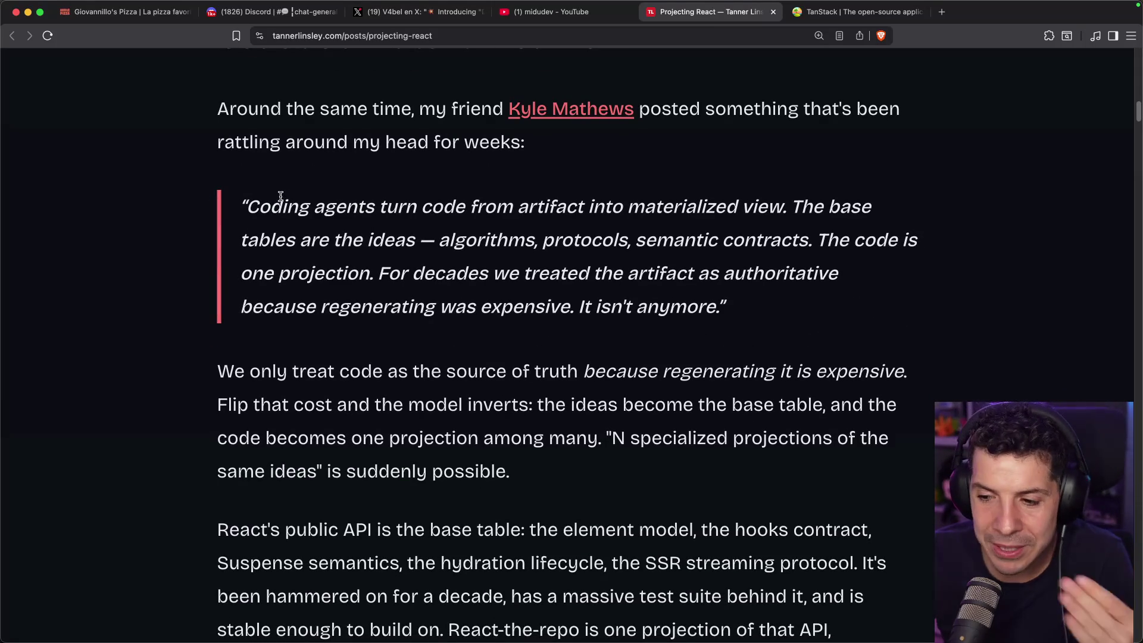
scroll(281, 196, down, 5)
scroll(274, 190, down, 8)
drag(294, 208, 467, 201)
click(468, 201)
scroll(468, 201, down, 2)
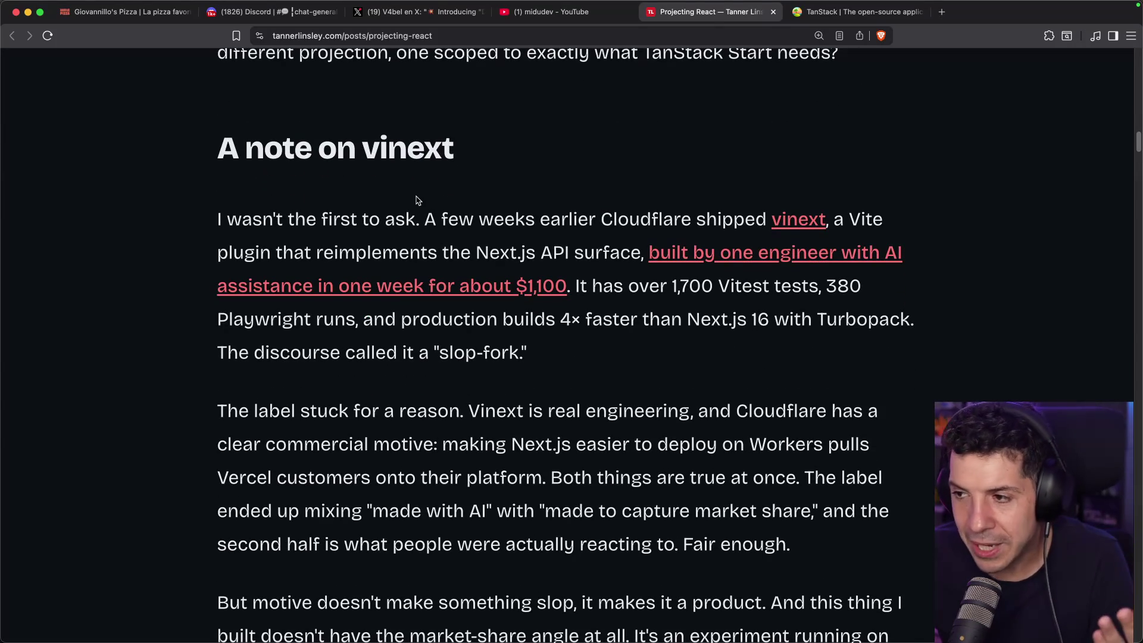